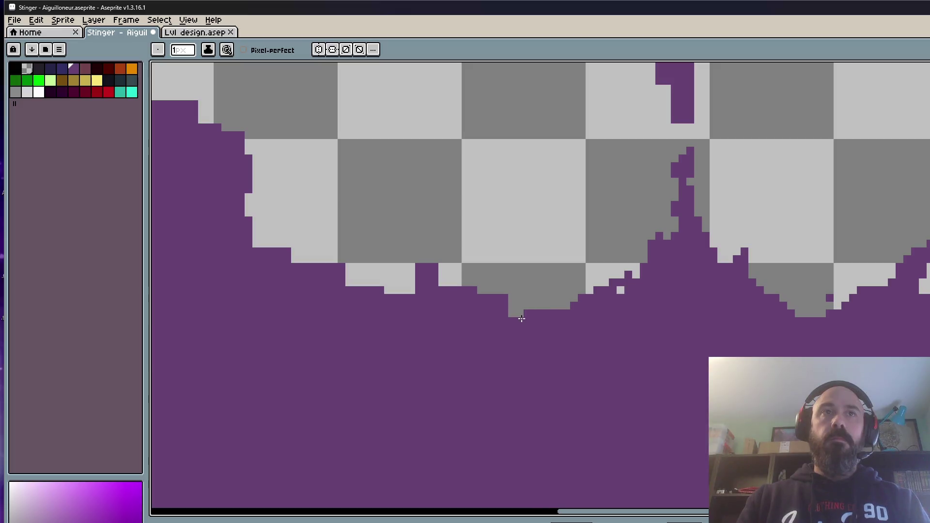
- Fill the right spike's lower notch with purple and erase a notch from its edge
scroll(625, 286, down, 4)
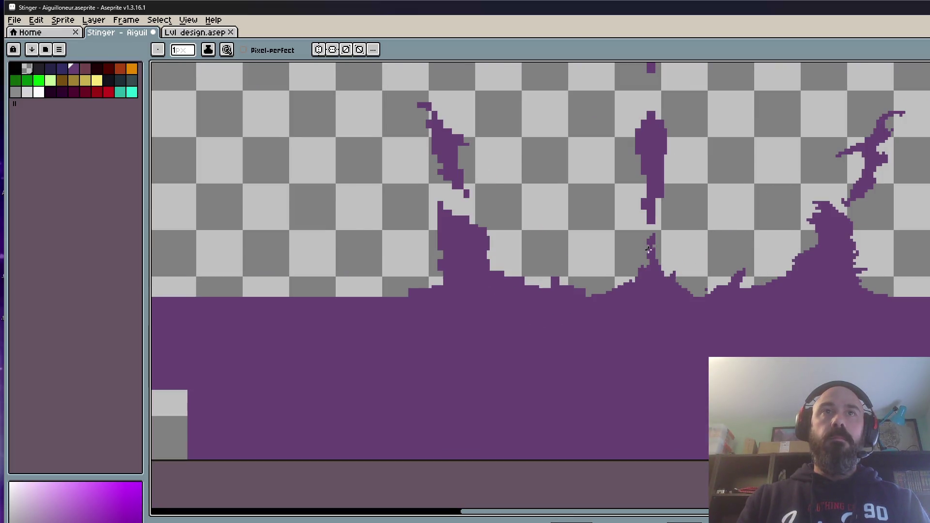
scroll(745, 235, down, 2)
scroll(686, 290, up, 3)
key(ctrl+z)
scroll(686, 290, up, 1)
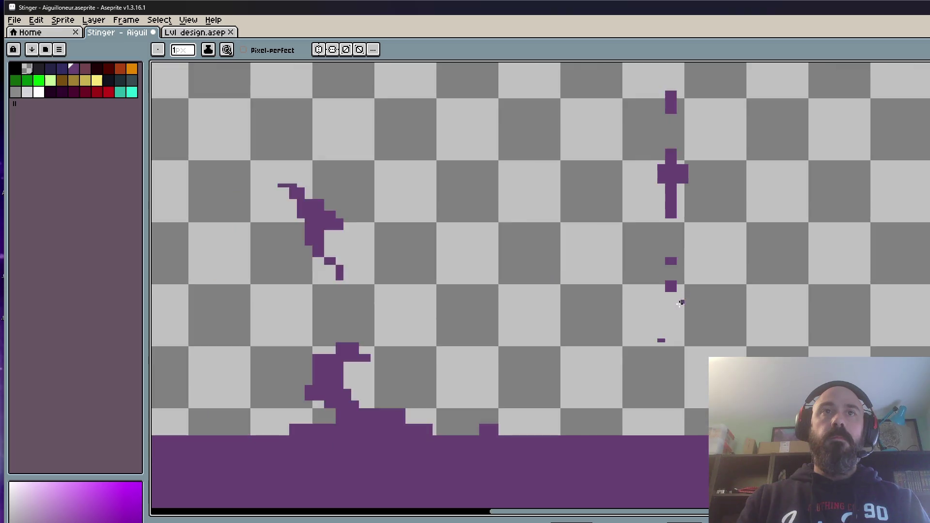
key(ctrl+y)
drag(660, 276, 685, 298)
mouse_move(681, 221)
mouse_down()
mouse_move(681, 243)
mouse_move(695, 225)
mouse_up()
- Extend the spike tip upward in steps, trimming its left step and top-right pixel
scroll(695, 224, down, 1)
scroll(701, 174, up, 1)
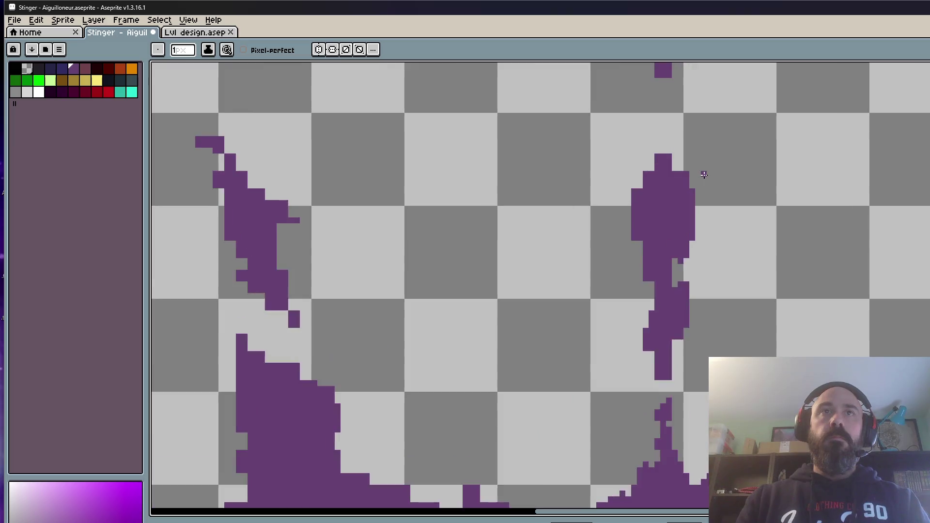
scroll(655, 130, up, 5)
mouse_move(654, 130)
mouse_down()
mouse_move(658, 191)
mouse_move(599, 190)
mouse_up()
right_click(551, 260)
scroll(691, 213, down, 1)
scroll(691, 212, up, 1)
right_click(669, 137)
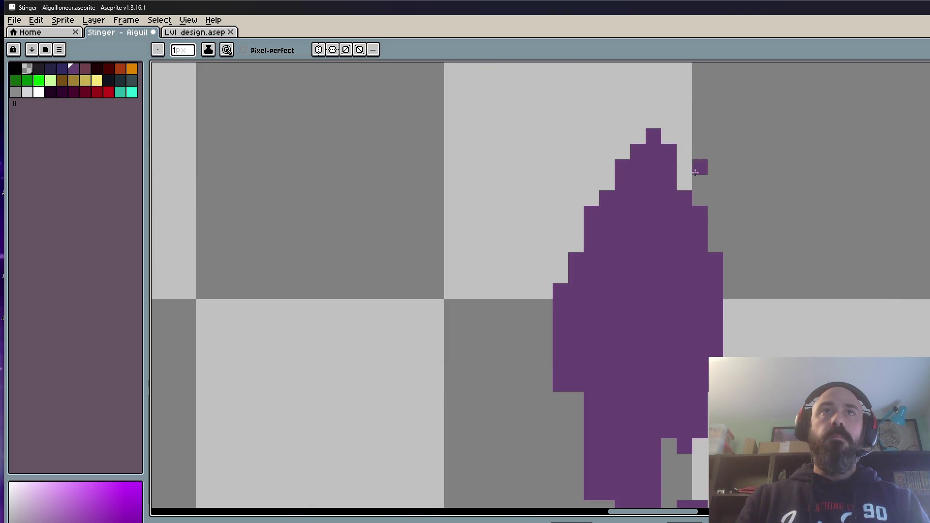
- Erase a diagonal notch and a stray edge pixel from the spike, adding one purple pixel
scroll(734, 314, down, 5)
scroll(698, 307, up, 4)
mouse_move(693, 257)
mouse_down()
mouse_move(661, 315)
mouse_move(650, 380)
mouse_move(647, 361)
mouse_move(648, 372)
mouse_up()
scroll(644, 297, down, 5)
scroll(664, 356, up, 2)
right_click(660, 352)
click(696, 344)
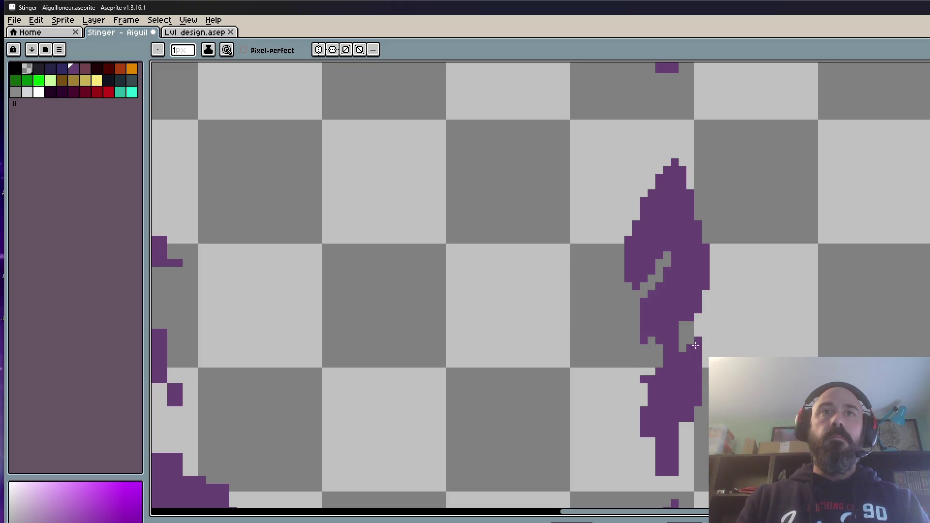
- Clean up the spike's bottom and right edge by painting and erasing pixels
scroll(700, 358, down, 2)
scroll(659, 387, up, 2)
mouse_move(678, 448)
mouse_down()
mouse_move(679, 410)
mouse_move(664, 426)
mouse_move(651, 393)
mouse_up()
right_click(670, 447)
right_click(702, 381)
scroll(702, 383, down, 2)
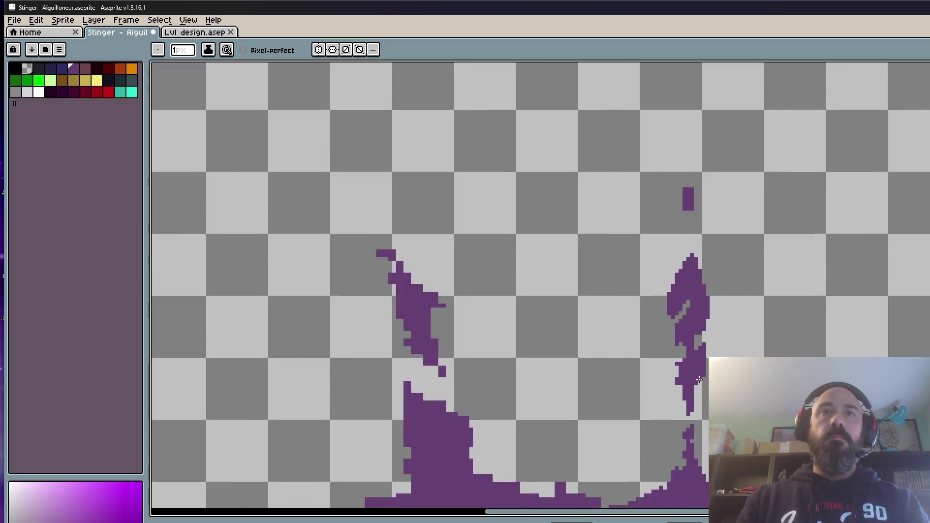
scroll(705, 339, up, 2)
drag(706, 340, 707, 362)
scroll(706, 340, down, 3)
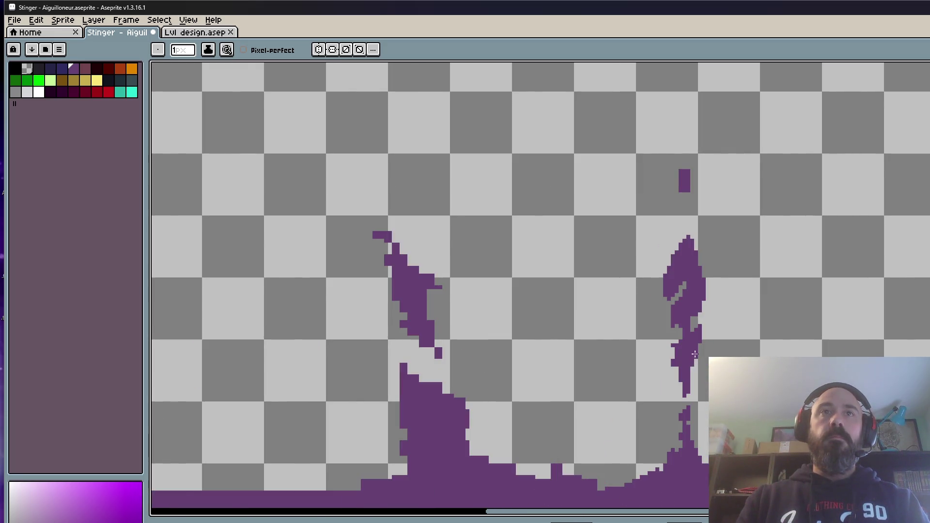
scroll(706, 328, down, 2)
scroll(707, 328, down, 1)
scroll(691, 281, up, 3)
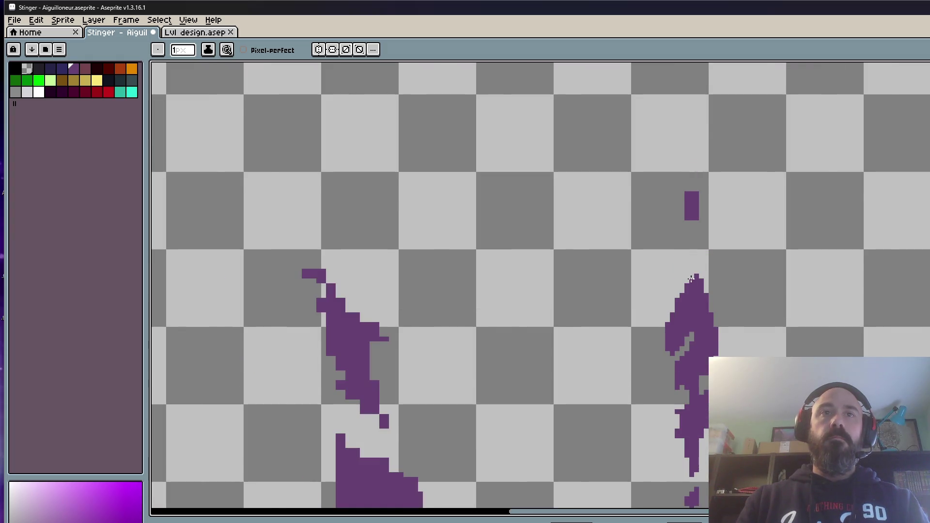
scroll(691, 279, down, 1)
scroll(696, 455, down, 1)
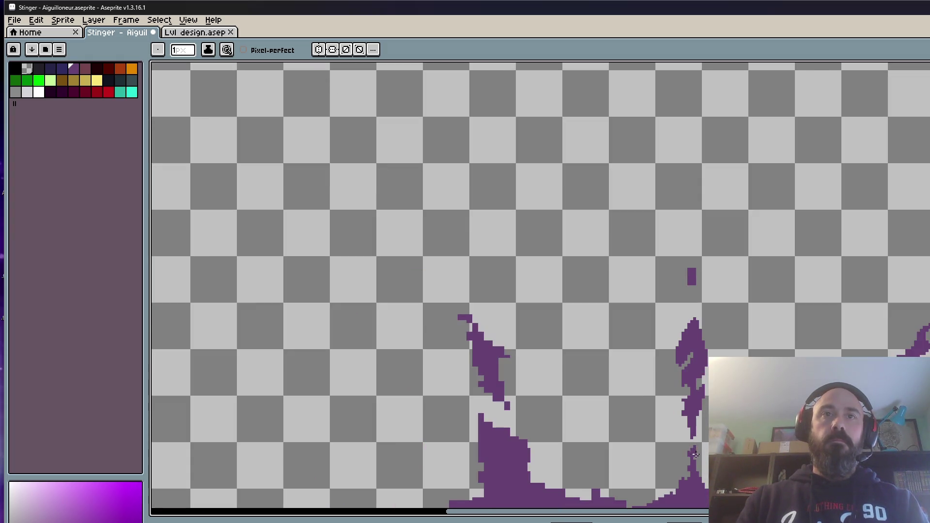
scroll(697, 455, up, 2)
- Marquee the area around the right spike and pick its purple with the eyedropper
key(m)
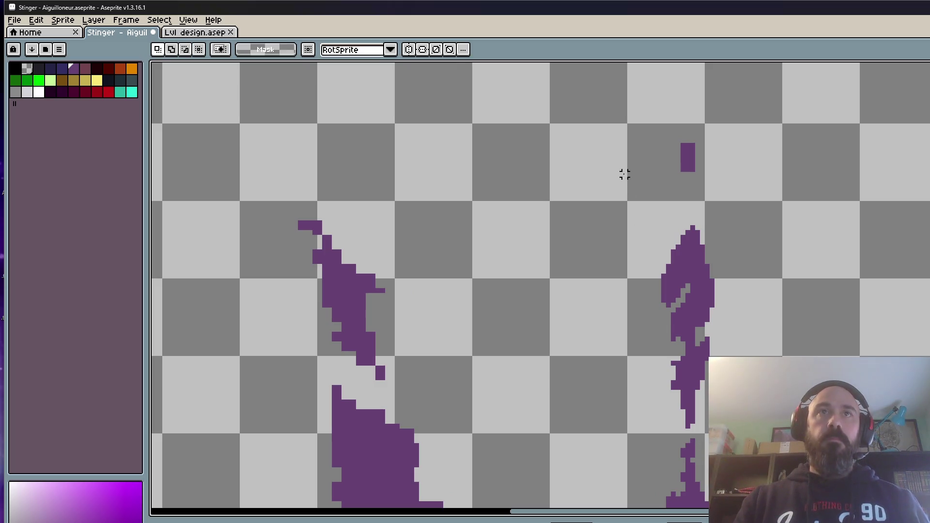
mouse_move(629, 117)
mouse_down()
mouse_move(766, 394)
mouse_move(771, 435)
mouse_up()
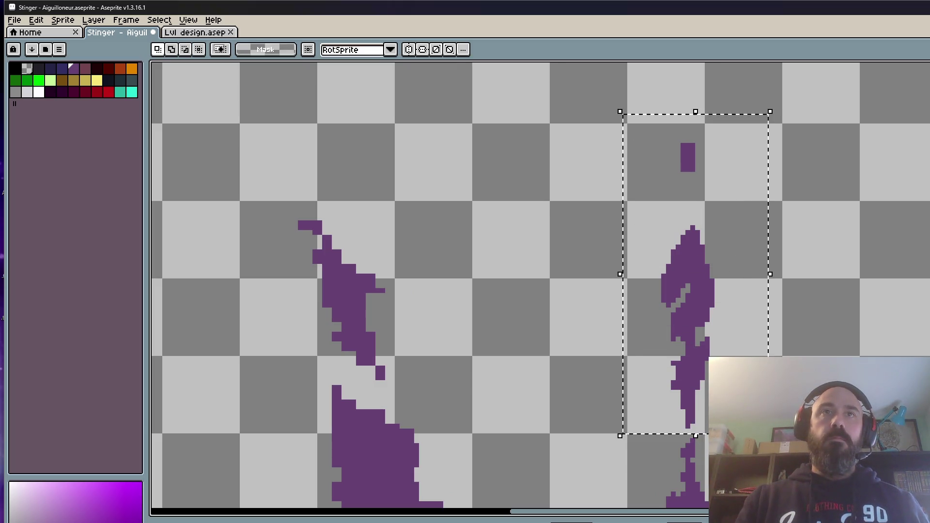
scroll(723, 296, down, 2)
scroll(703, 237, up, 3)
key(i)
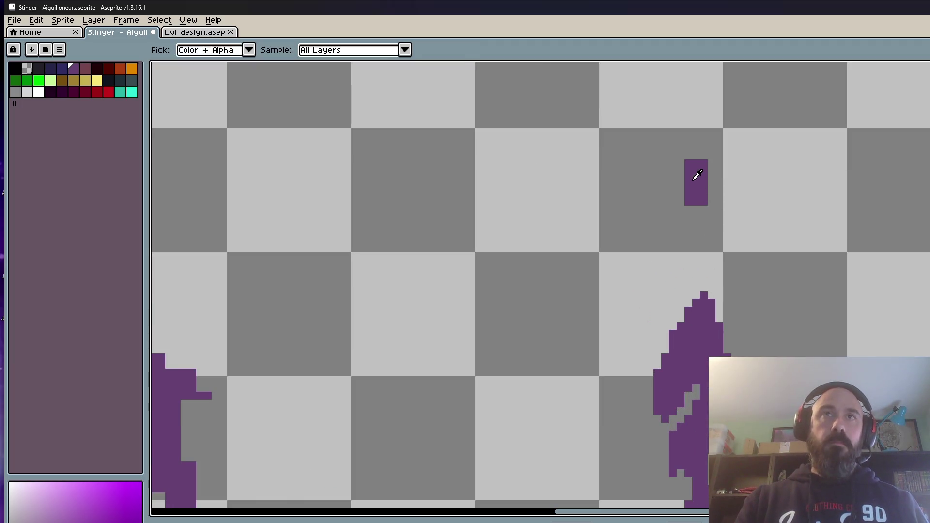
scroll(697, 175, up, 2)
- Redraw the purple block's column with the Pencil and erase lone stray purple pixels
key(b)
mouse_move(698, 174)
mouse_down()
mouse_move(698, 160)
mouse_move(689, 209)
mouse_move(702, 150)
mouse_up()
mouse_move(712, 203)
mouse_down()
mouse_move(690, 197)
mouse_move(675, 240)
mouse_up()
click(687, 231)
right_click(686, 231)
right_click(660, 256)
click(675, 225)
- Erase the block's left column and lower right pixels, leaving a lone pixel below
scroll(703, 231, down, 3)
scroll(703, 231, down, 1)
scroll(691, 204, up, 5)
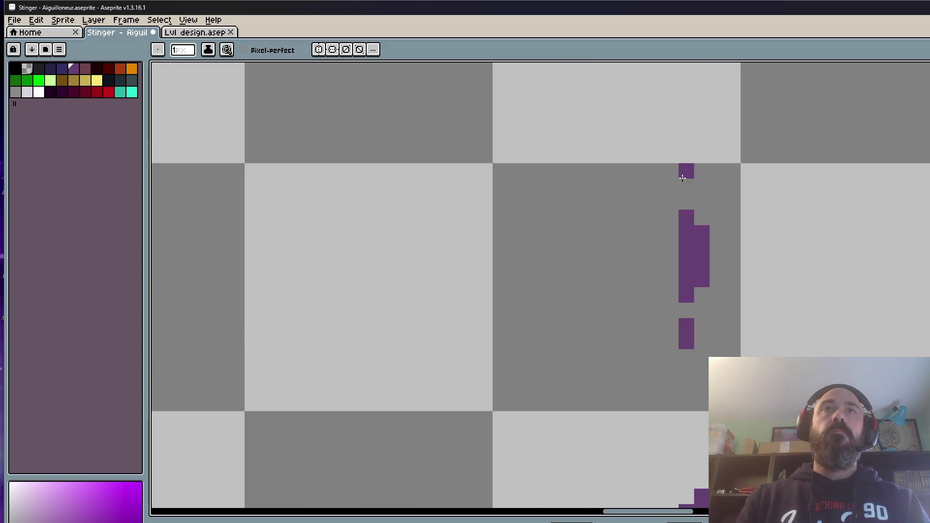
drag(671, 125, 671, 218)
right_click(702, 218)
right_click(702, 202)
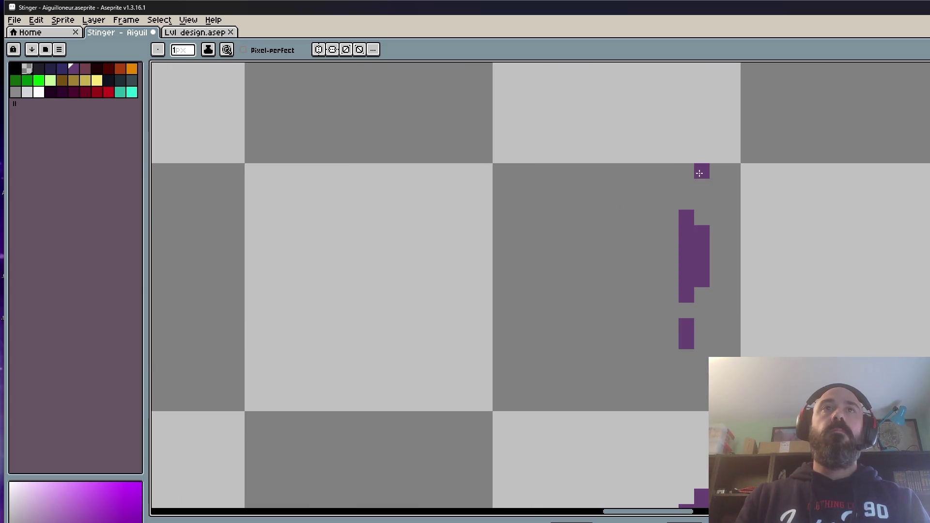
click(686, 264)
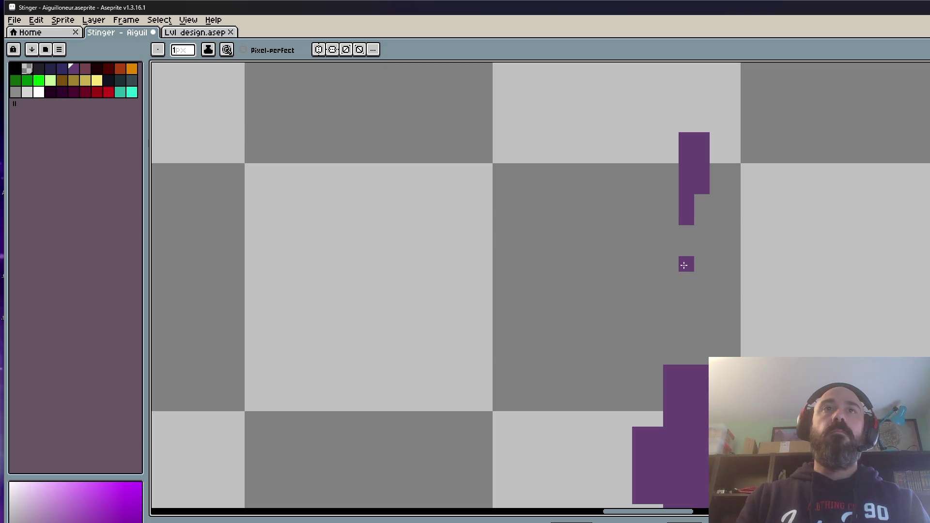
- Draw an exclamation-mark stroke with its dot above the spike
scroll(693, 266, down, 3)
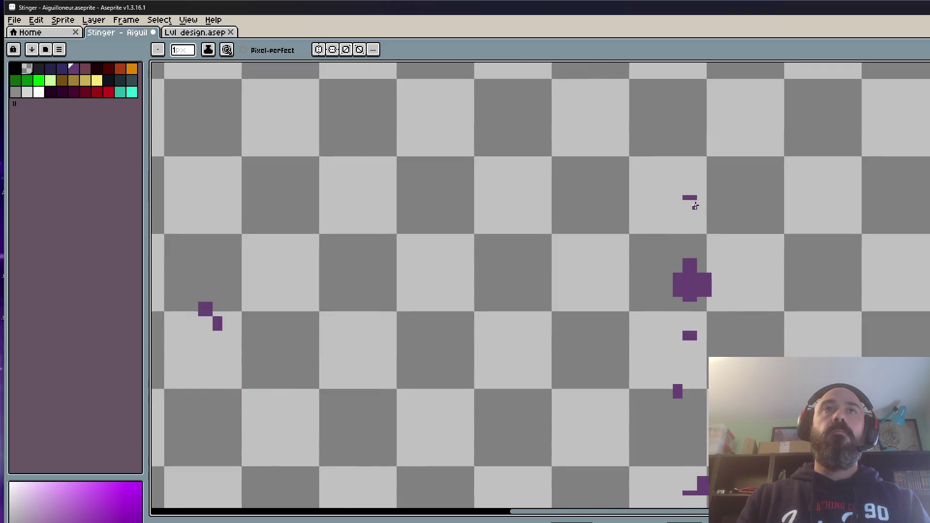
scroll(691, 194, up, 2)
key(Return)
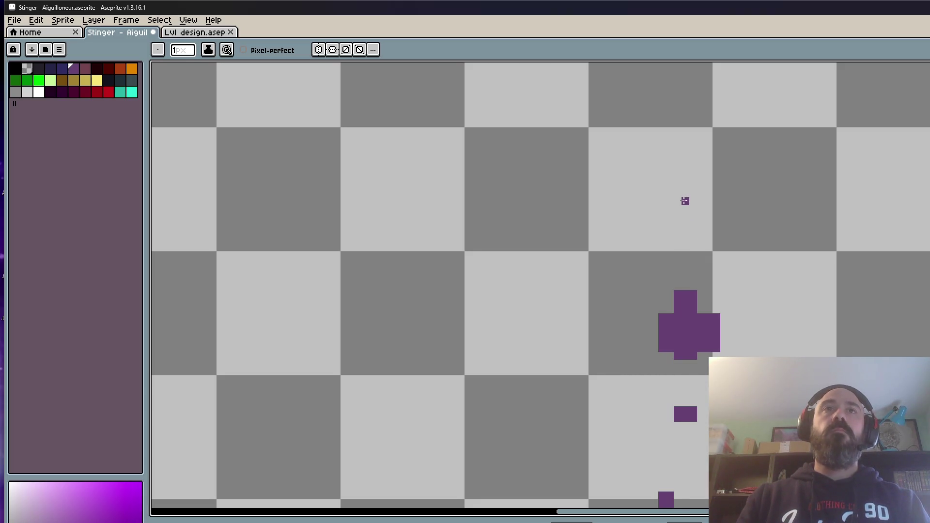
drag(684, 202, 685, 210)
click(685, 223)
scroll(686, 224, down, 3)
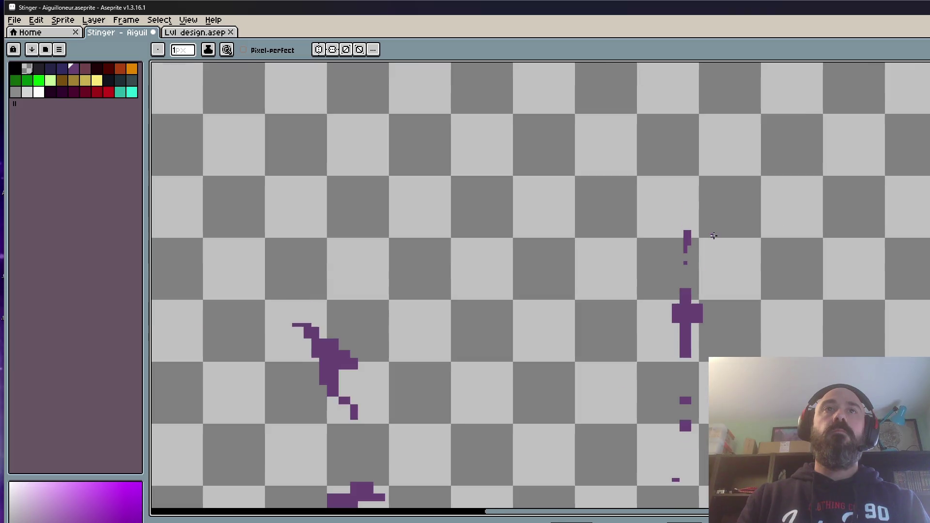
scroll(714, 235, down, 2)
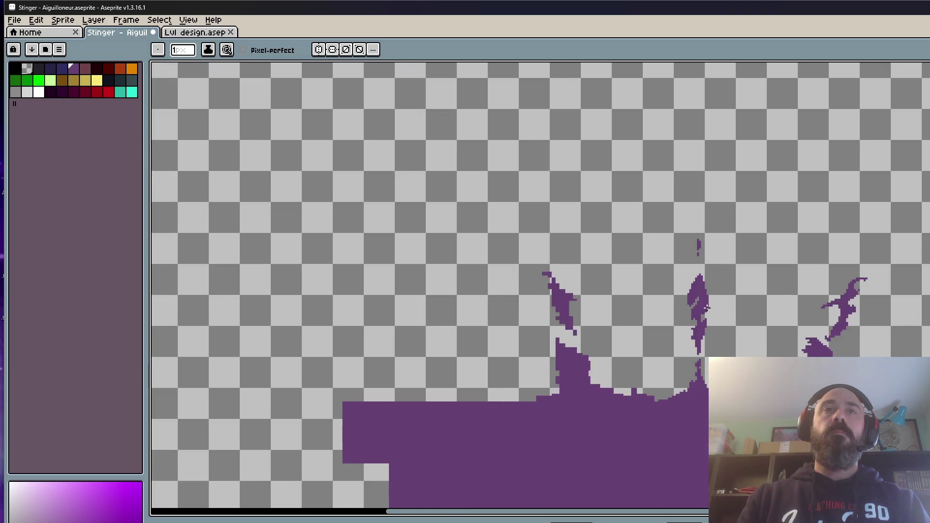
scroll(705, 303, up, 1)
- Marquee the stinger shape and reselect it for transforming
key(m)
drag(662, 253, 732, 379)
click(746, 314)
key(ctrl+shift+d)
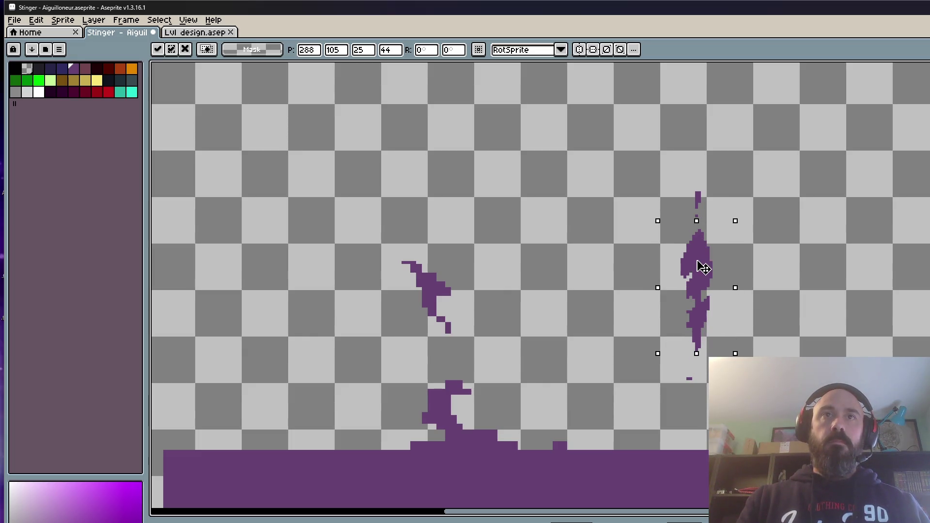
- Apply the stinger transform and retouch the stinger's pixels with the Pencil
key(Return)
scroll(696, 295, up, 2)
key(b)
scroll(696, 295, up, 2)
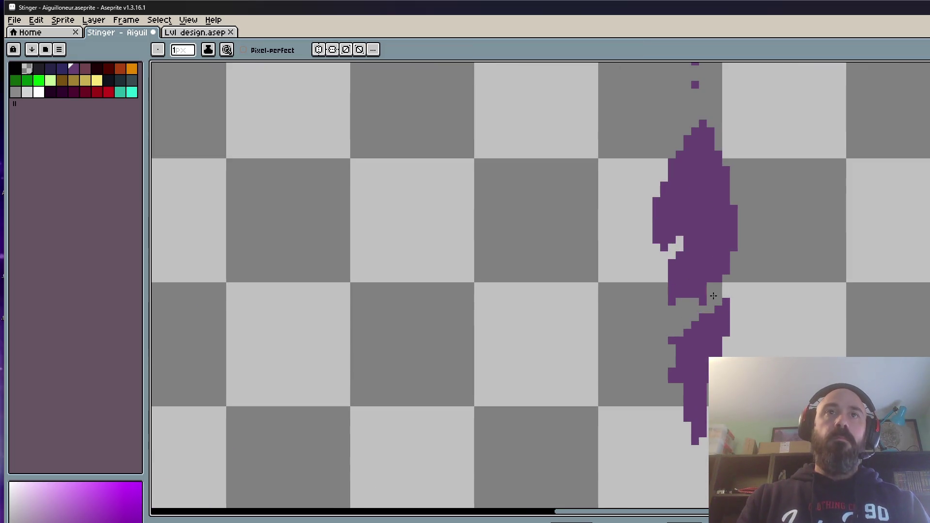
scroll(681, 242, down, 6)
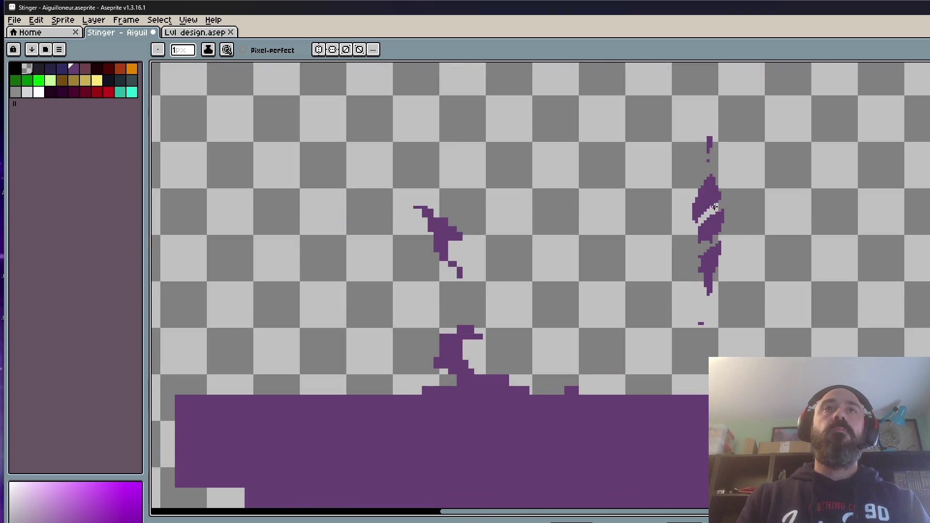
scroll(681, 262, up, 5)
mouse_move(681, 262)
mouse_down()
mouse_move(690, 310)
mouse_move(729, 269)
mouse_move(727, 290)
mouse_up()
scroll(727, 290, down, 1)
scroll(723, 244, up, 3)
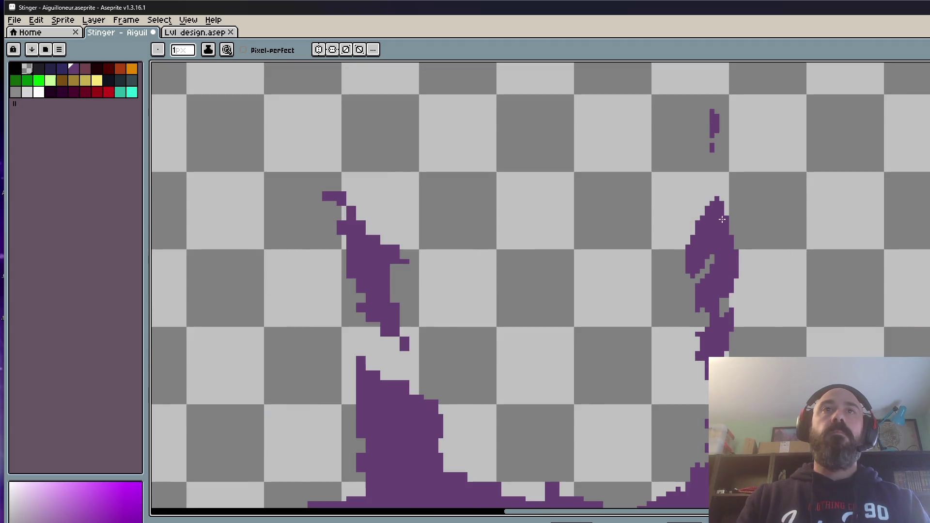
- Add pixels along the stinger's top-left edge and partly fill its diagonal gap
mouse_move(710, 181)
mouse_down()
mouse_move(712, 133)
mouse_move(687, 196)
mouse_up()
click(690, 221)
mouse_move(740, 160)
mouse_down()
mouse_move(737, 232)
mouse_move(705, 241)
mouse_up()
scroll(707, 242, down, 2)
scroll(727, 252, up, 2)
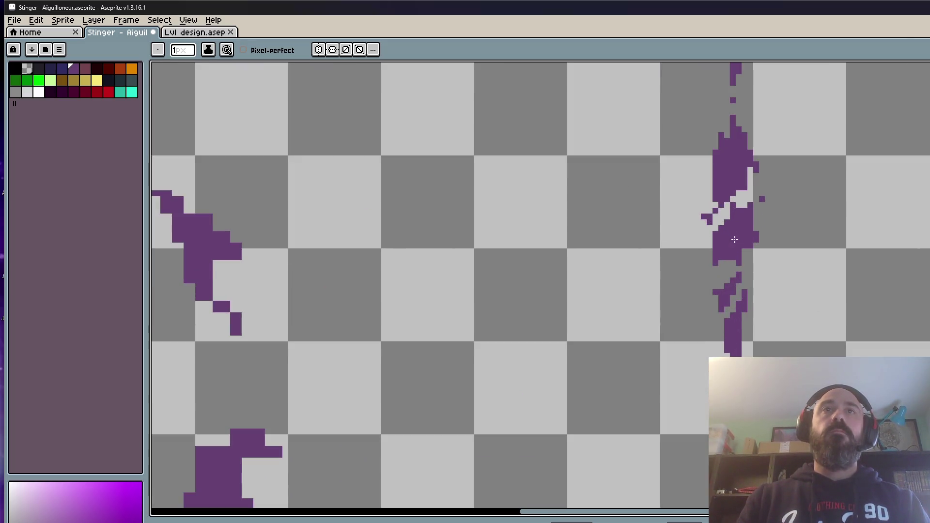
scroll(727, 253, down, 1)
key(Return)
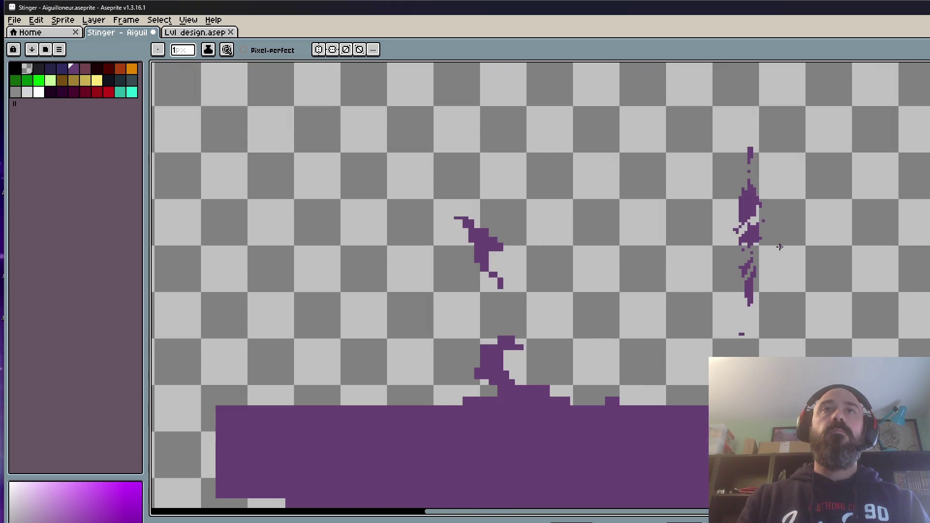
scroll(749, 232, up, 1)
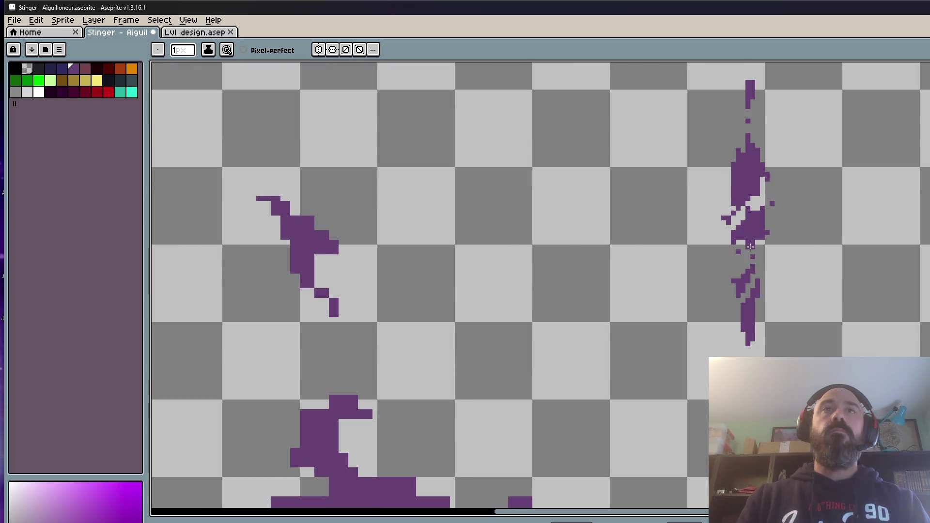
scroll(747, 289, up, 1)
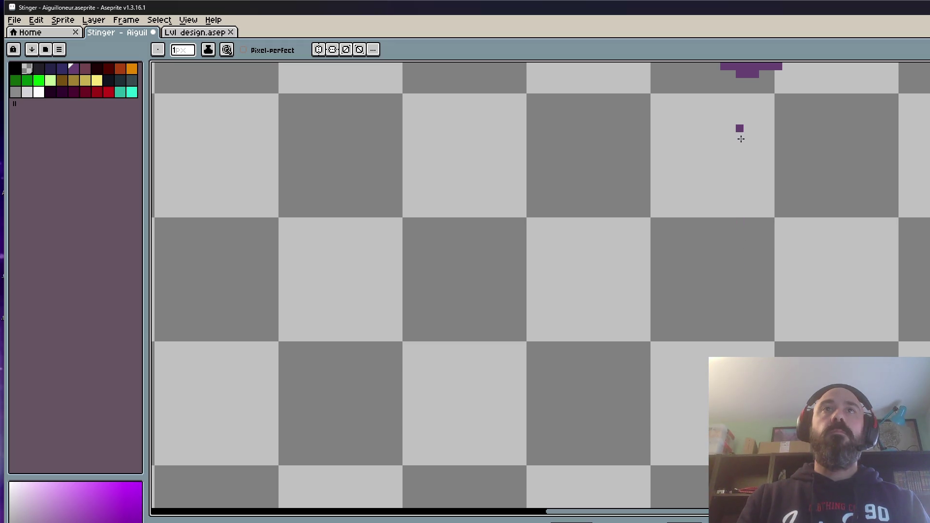
scroll(744, 126, down, 1)
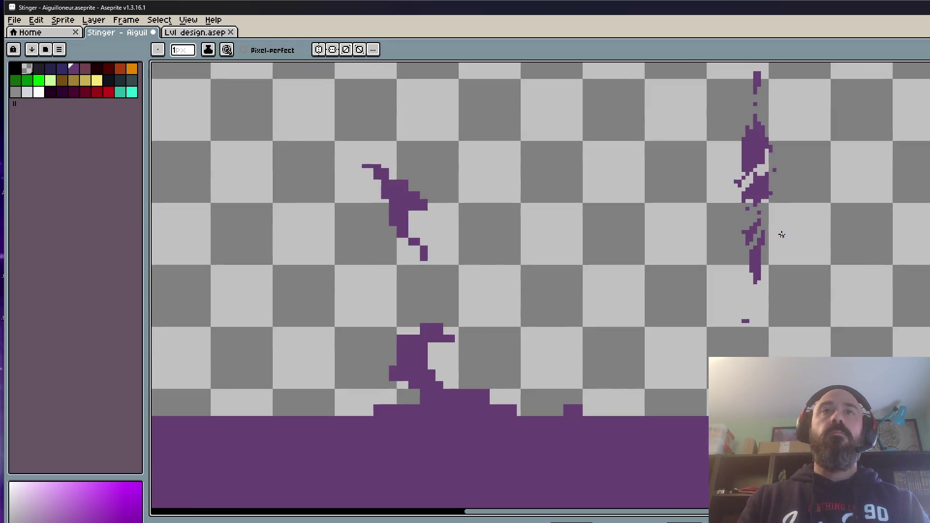
scroll(735, 320, up, 1)
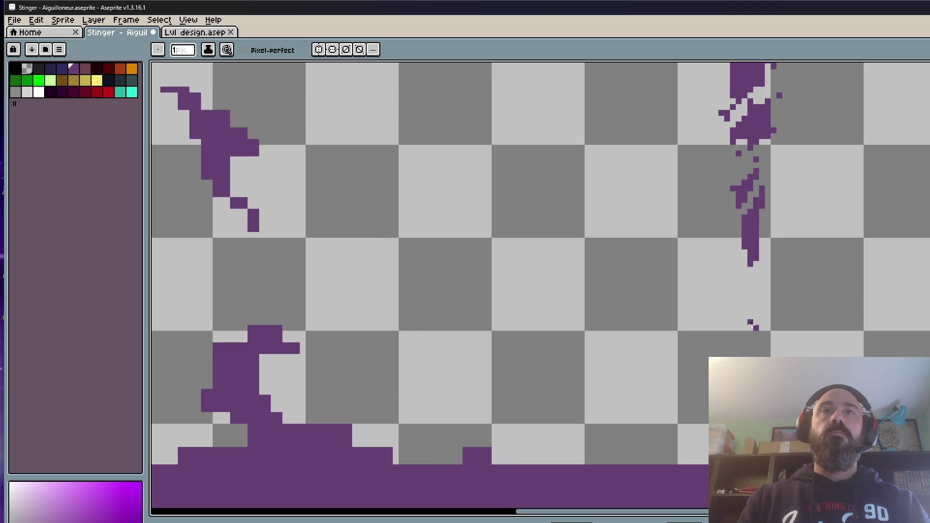
- Add two lone purple pixels below the trail and erase the L-shaped purple mark
mouse_move(752, 331)
mouse_down()
mouse_move(750, 346)
mouse_move(757, 324)
mouse_up()
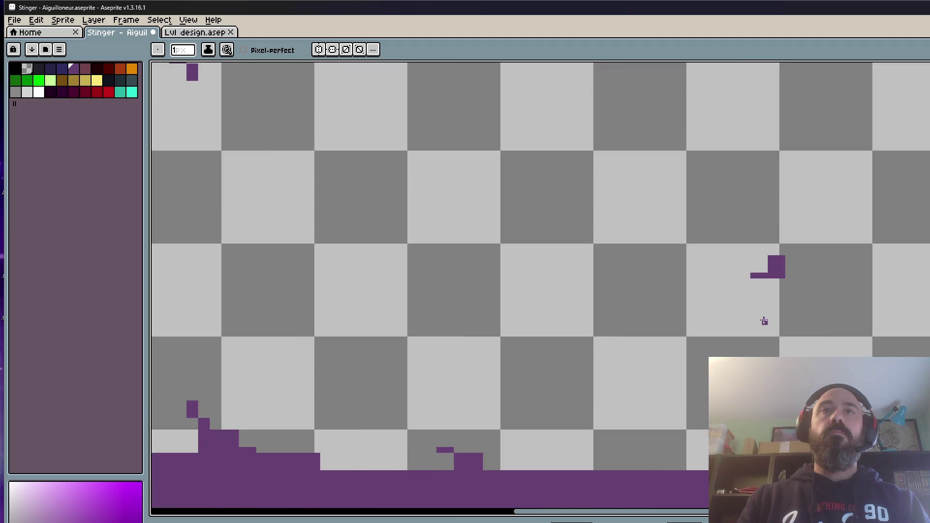
click(765, 316)
click(759, 328)
drag(777, 262, 774, 281)
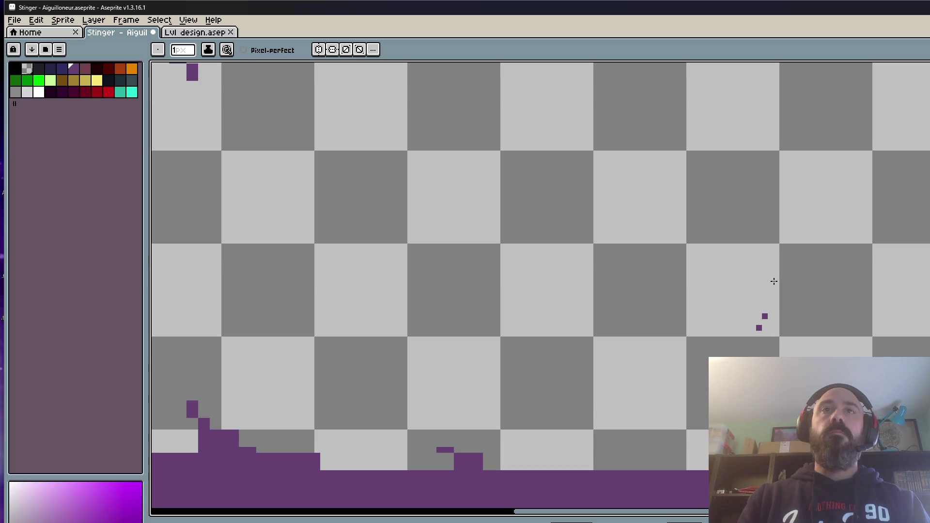
scroll(774, 281, down, 2)
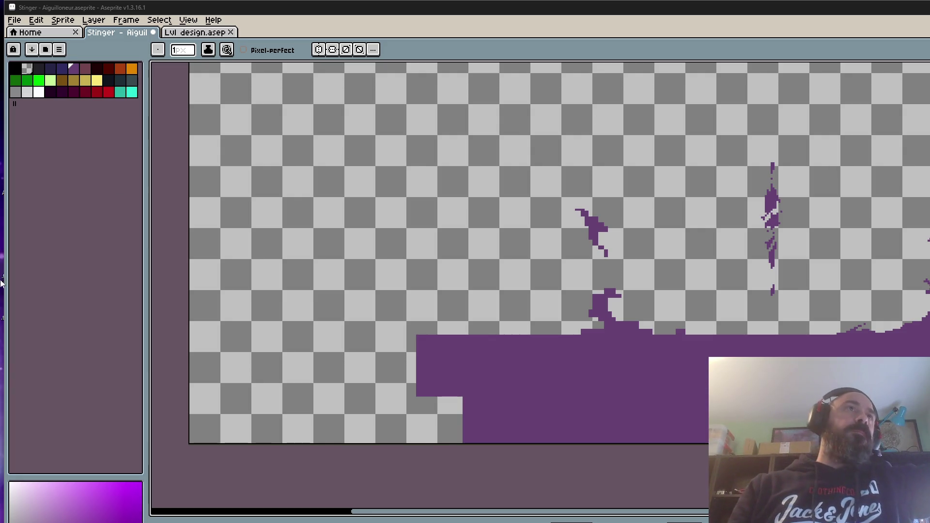
- Switch to Lvl design.aseprite and pan along the elevator shaft to the crate
click(200, 35)
scroll(484, 238, down, 3)
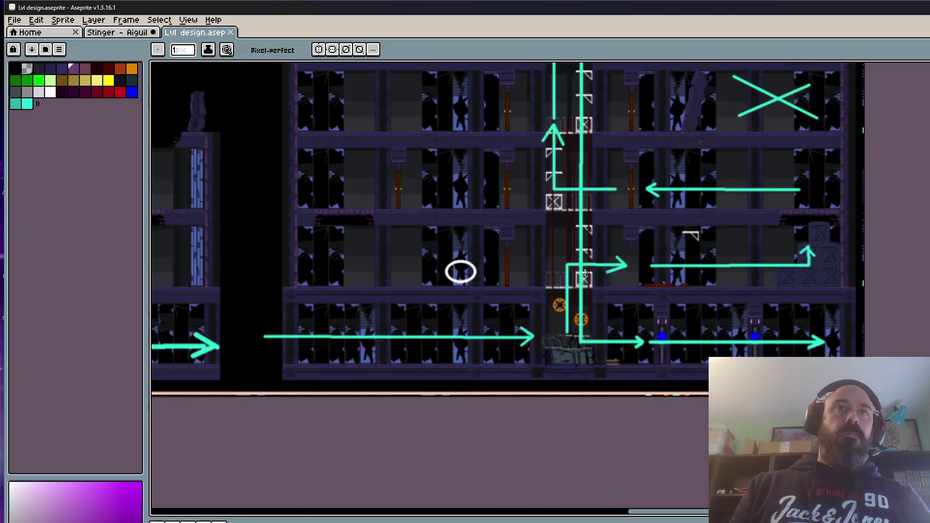
scroll(617, 311, up, 2)
mouse_move(573, 310)
mouse_down()
mouse_move(572, 446)
mouse_move(563, 480)
mouse_up()
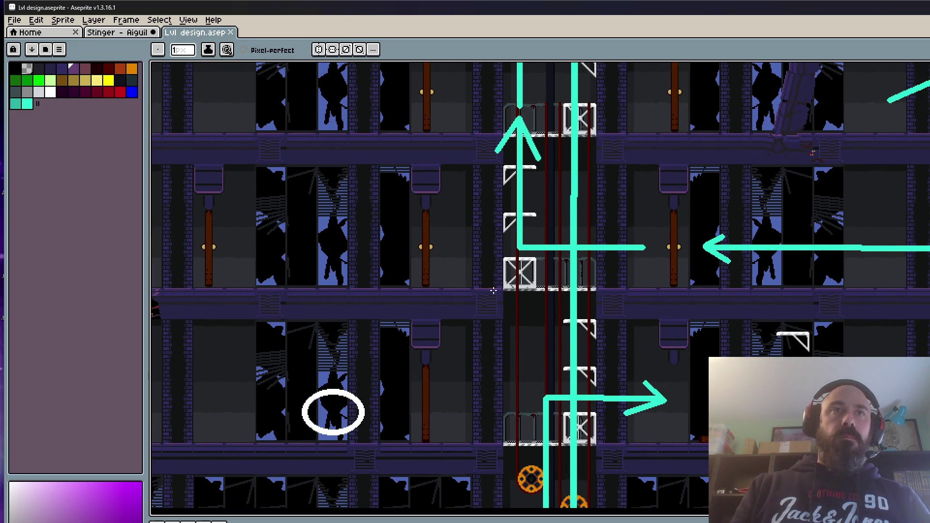
drag(554, 259, 553, 366)
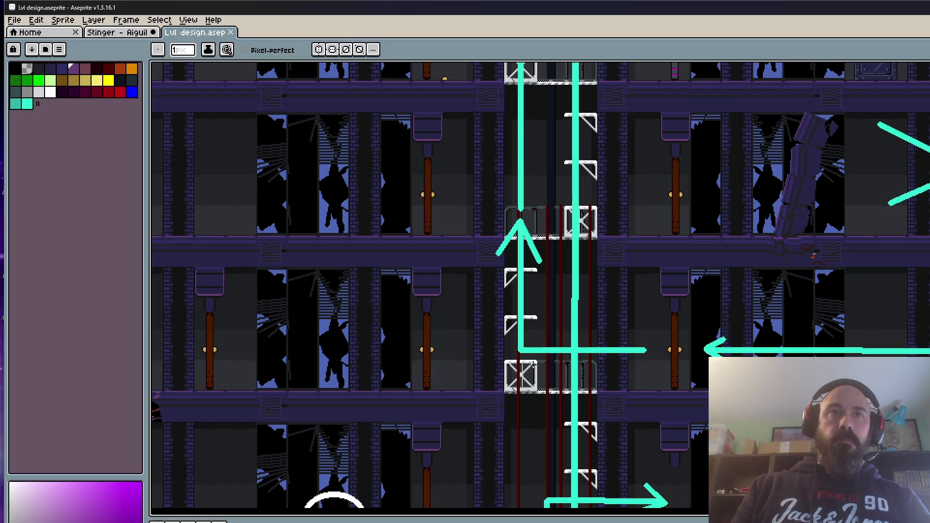
drag(523, 135, 518, 300)
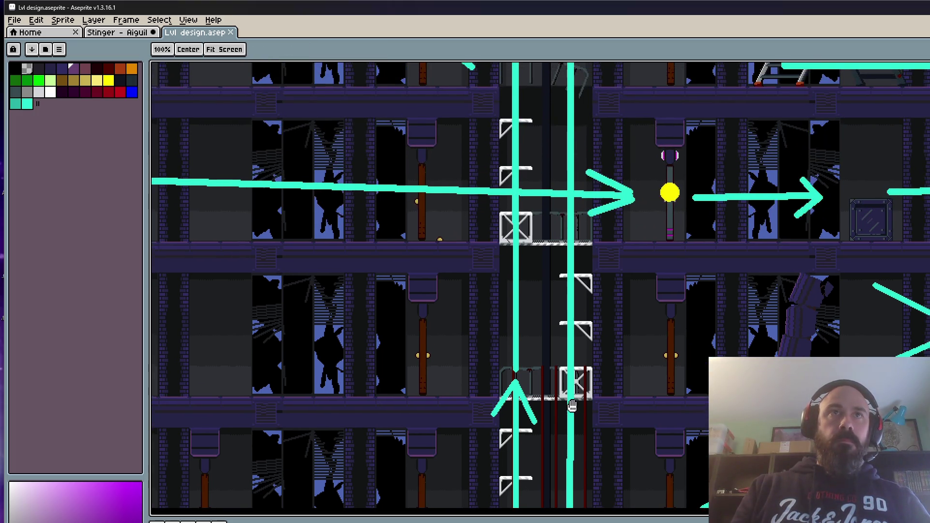
drag(490, 213, 480, 356)
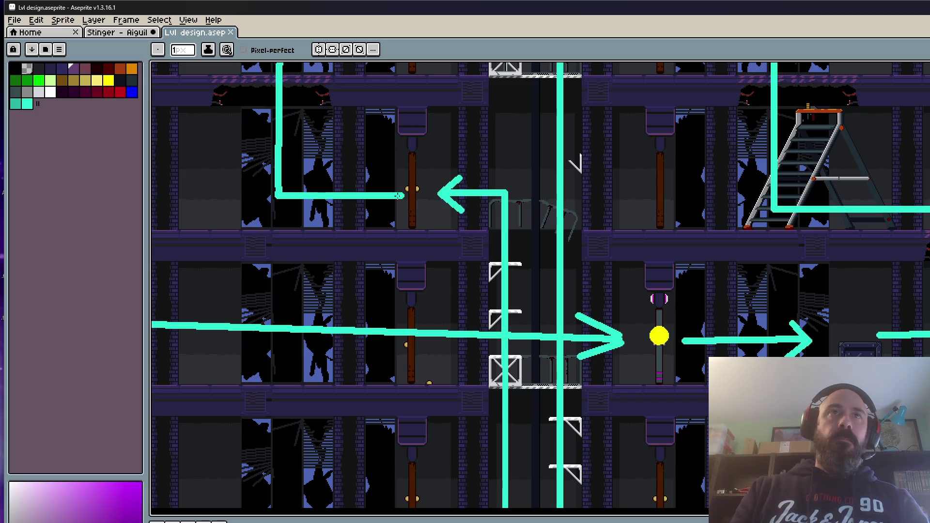
drag(428, 293, 431, 307)
scroll(431, 306, down, 4)
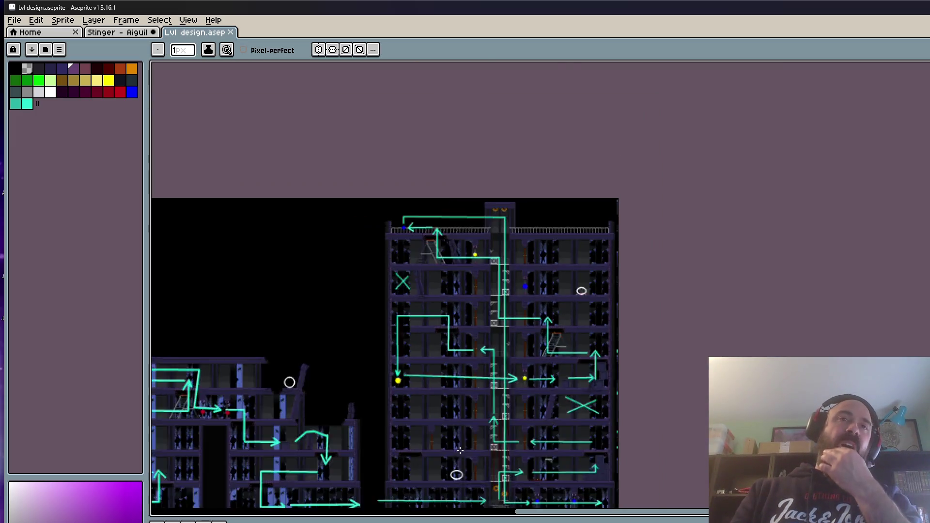
scroll(494, 432, up, 5)
scroll(493, 432, down, 3)
scroll(432, 283, up, 3)
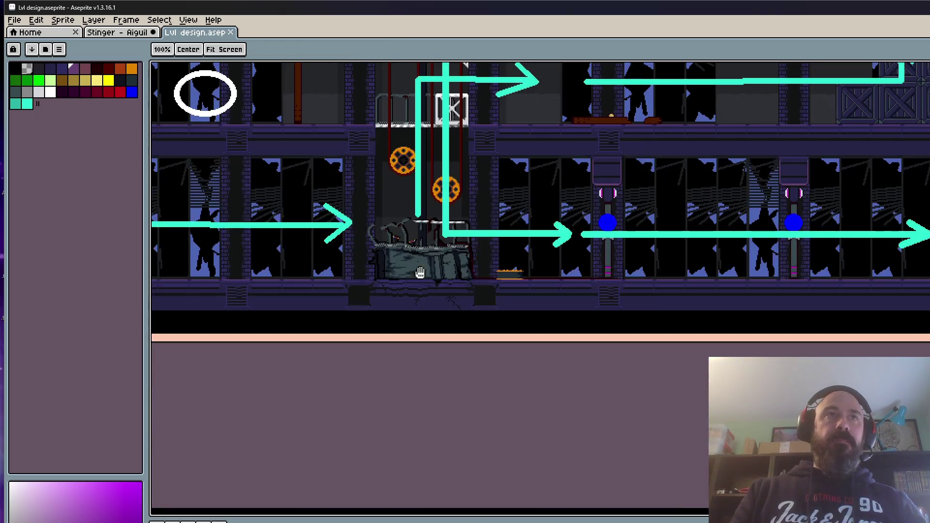
mouse_move(433, 283)
mouse_down()
mouse_move(470, 333)
mouse_move(546, 330)
mouse_move(550, 245)
mouse_move(555, 335)
mouse_up()
- Hide the cyan route arrows and bring the lower elevator shaft into view
key(space)
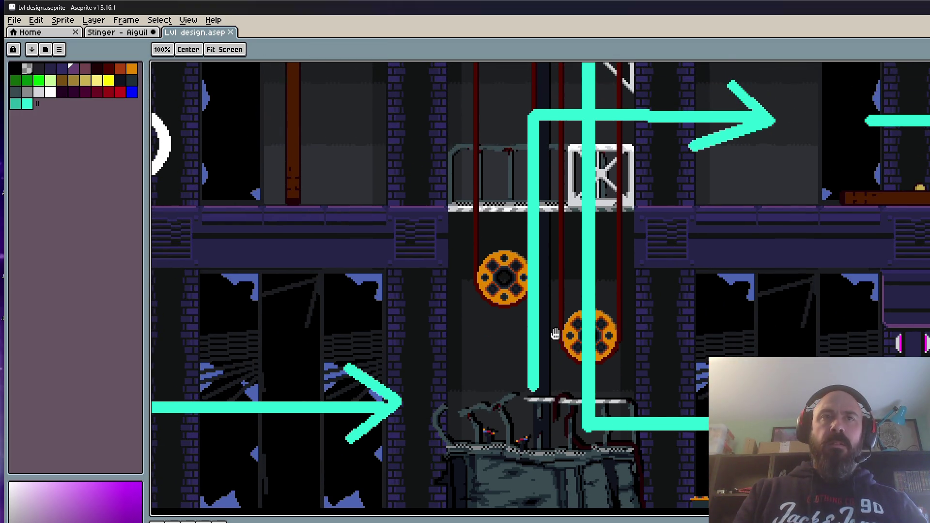
key(space)
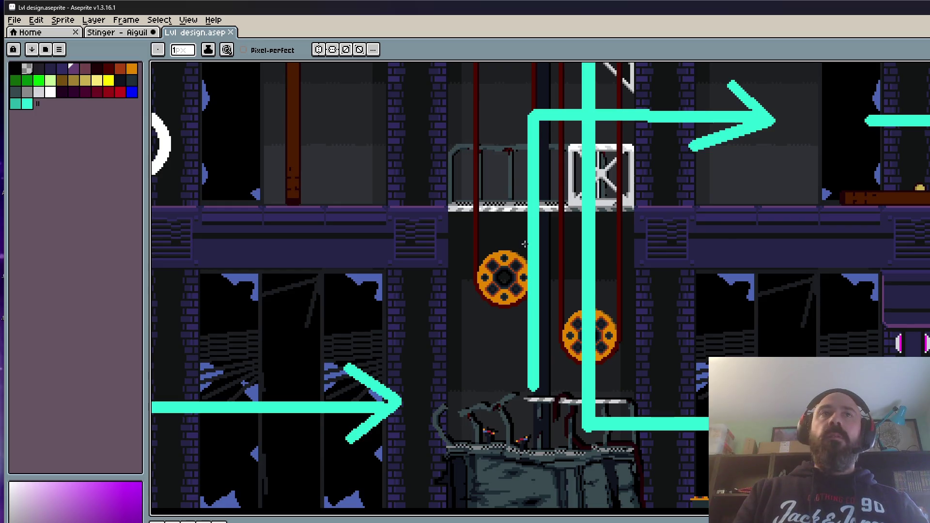
drag(556, 335, 524, 381)
key(ctrl+z)
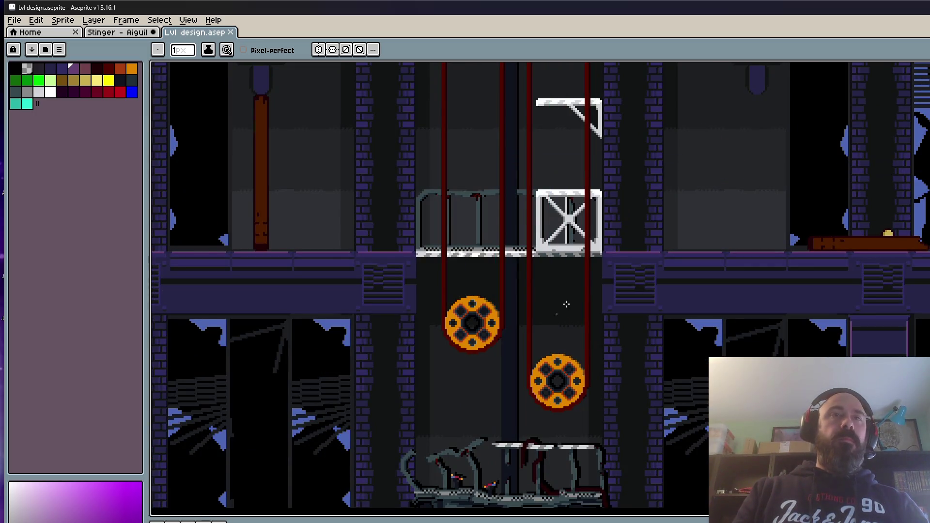
scroll(577, 280, left, 1)
scroll(603, 204, up, 1)
scroll(603, 203, down, 1)
drag(541, 216, 534, 331)
- Sketch purple test loops over the railing and crate, then undo them
key(b)
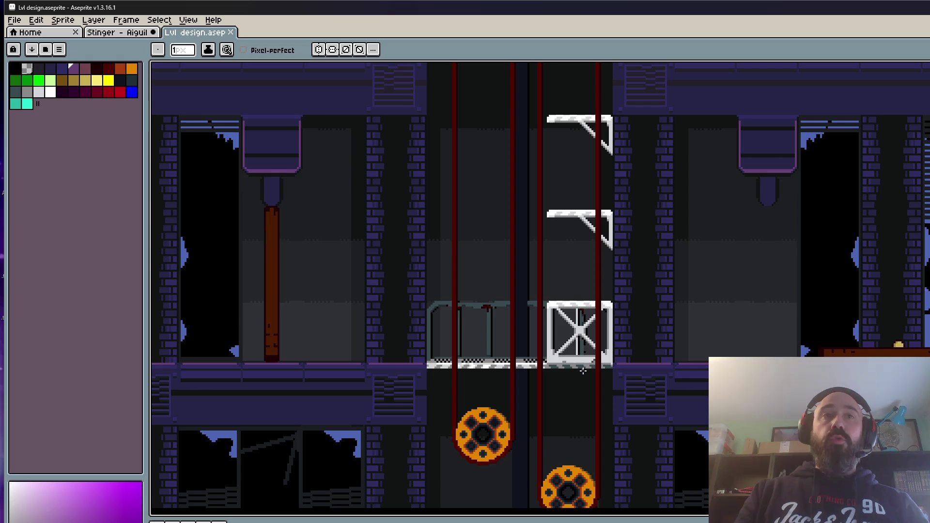
scroll(581, 350, up, 1)
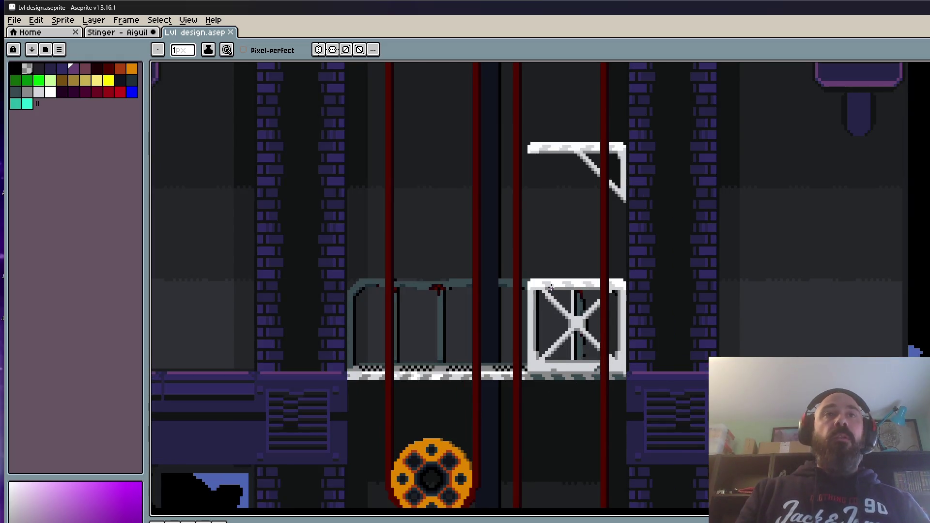
scroll(551, 289, up, 1)
scroll(549, 351, down, 1)
scroll(549, 351, up, 2)
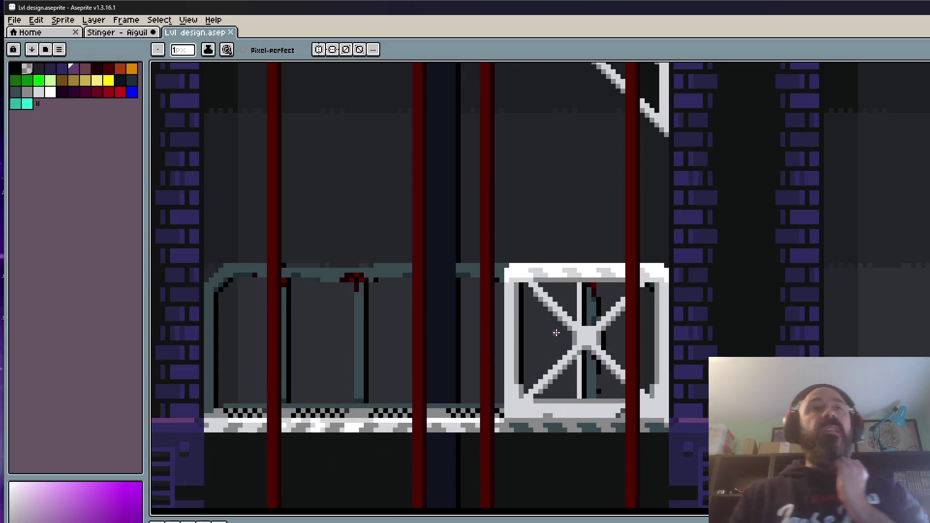
scroll(550, 310, down, 1)
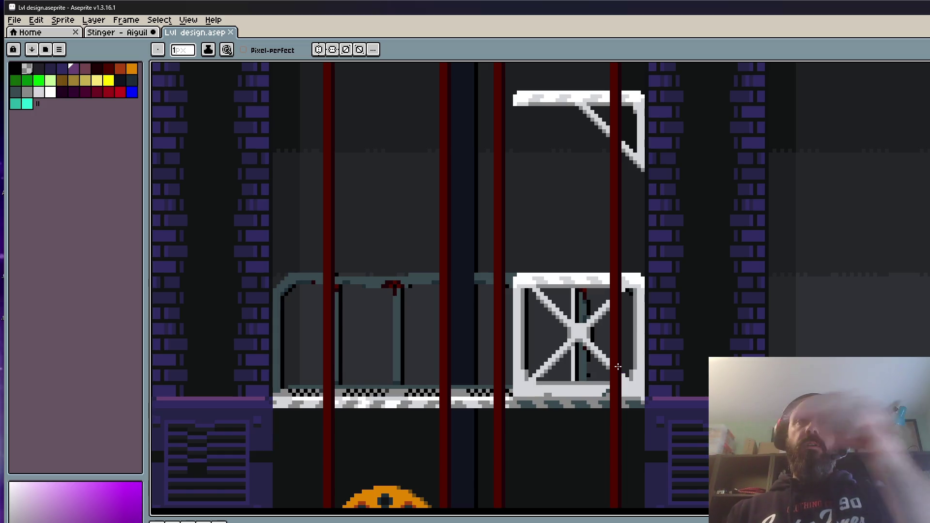
scroll(616, 361, down, 2)
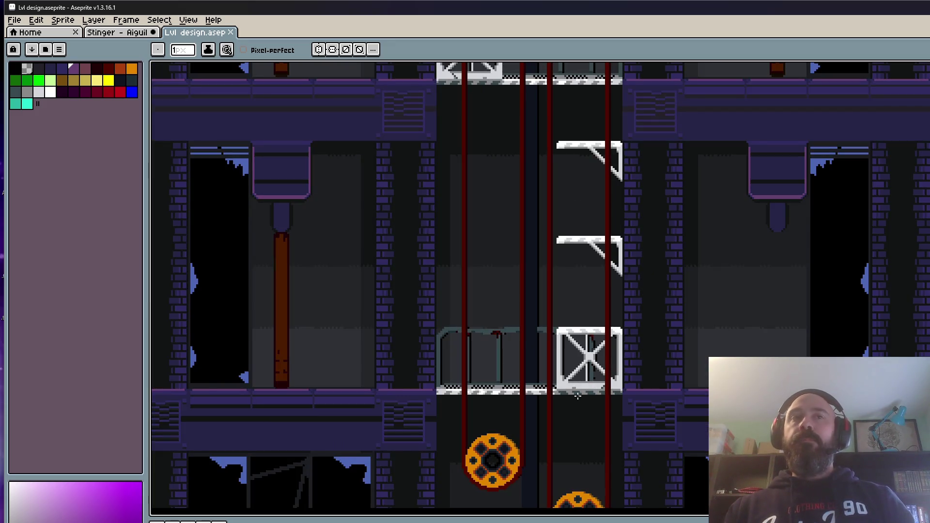
scroll(577, 396, up, 2)
mouse_move(453, 241)
mouse_down()
mouse_move(529, 211)
mouse_move(465, 270)
mouse_move(487, 311)
mouse_move(610, 301)
mouse_move(637, 322)
mouse_up()
drag(657, 289, 706, 306)
key(ctrl+z)
key(ctrl+z)
key(ctrl+z)
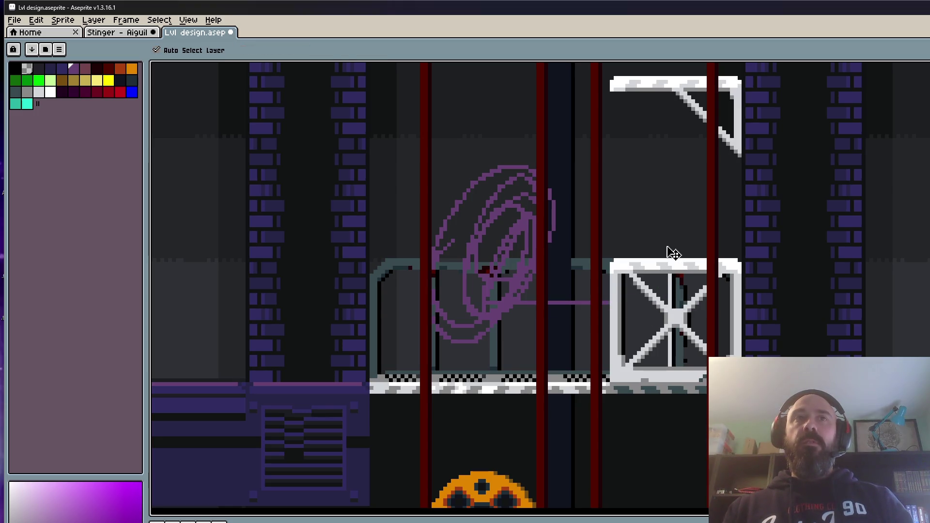
- Draw a test purple line along the crate top and undo it
key(b)
drag(630, 246, 724, 252)
scroll(675, 245, down, 1)
scroll(674, 245, down, 1)
key(ctrl+z)
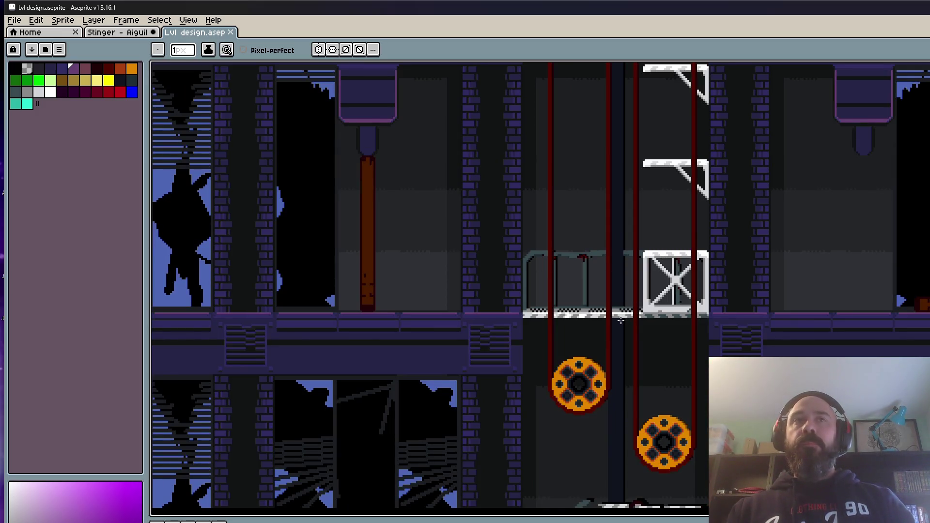
- Look over the Stinger sprite and the Lvl design level map tabs
scroll(660, 274, up, 1)
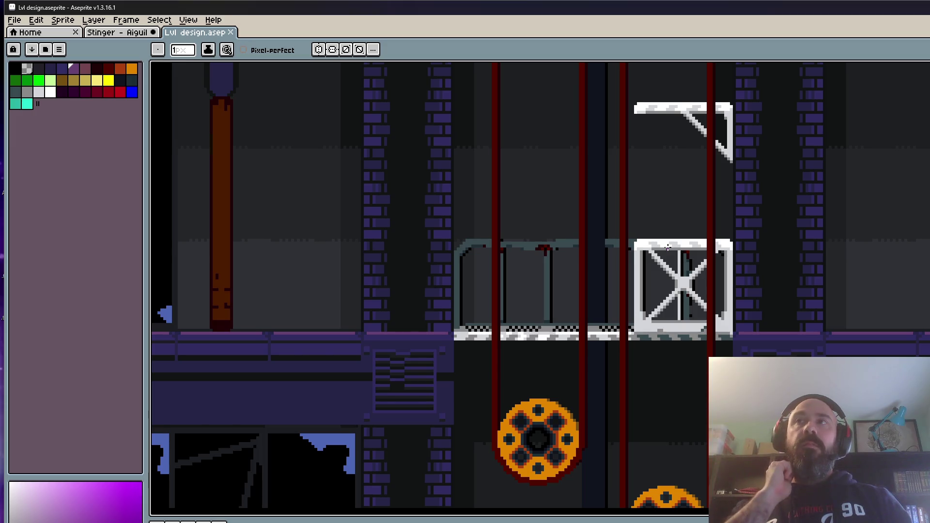
scroll(668, 247, down, 3)
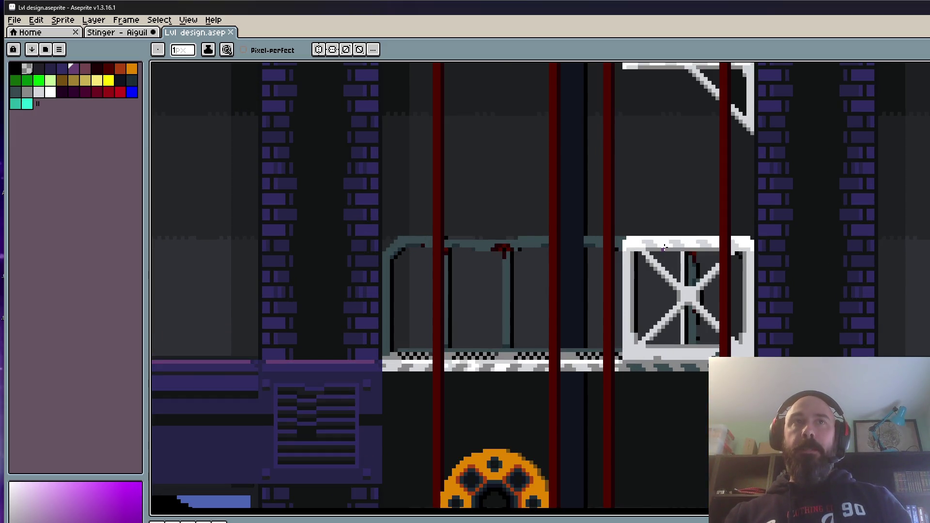
scroll(662, 248, up, 1)
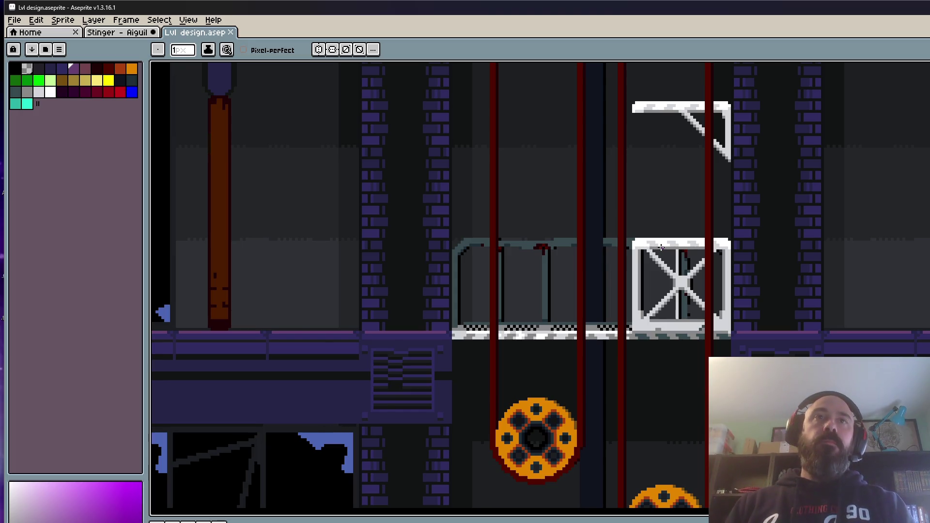
scroll(662, 247, down, 3)
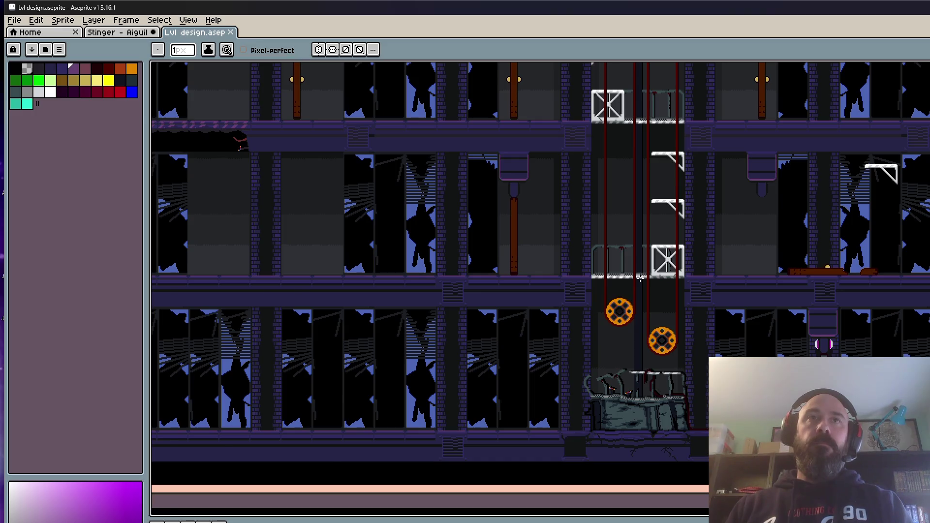
scroll(640, 279, up, 2)
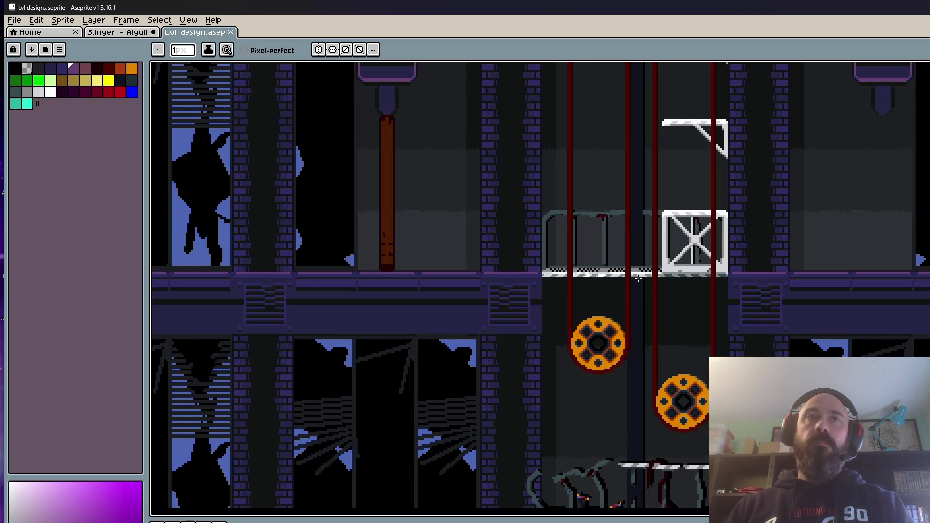
scroll(638, 277, down, 2)
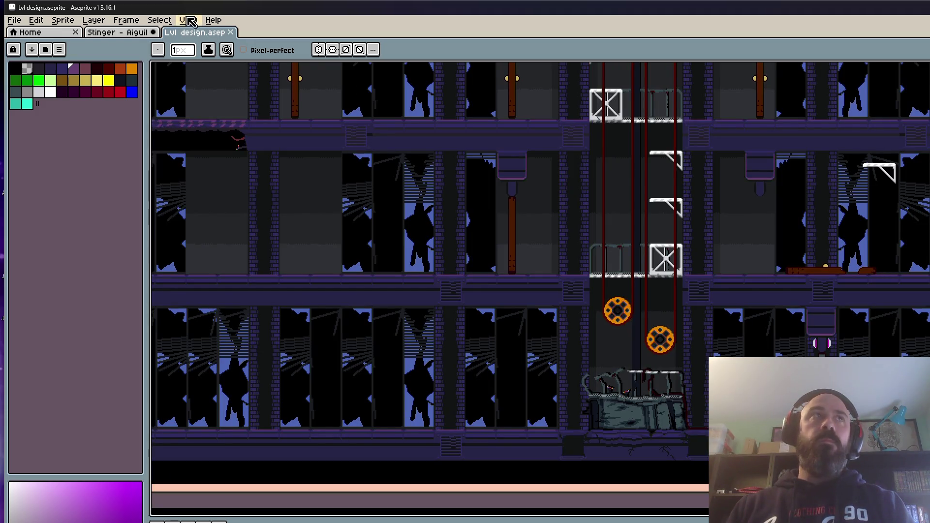
click(130, 35)
click(194, 34)
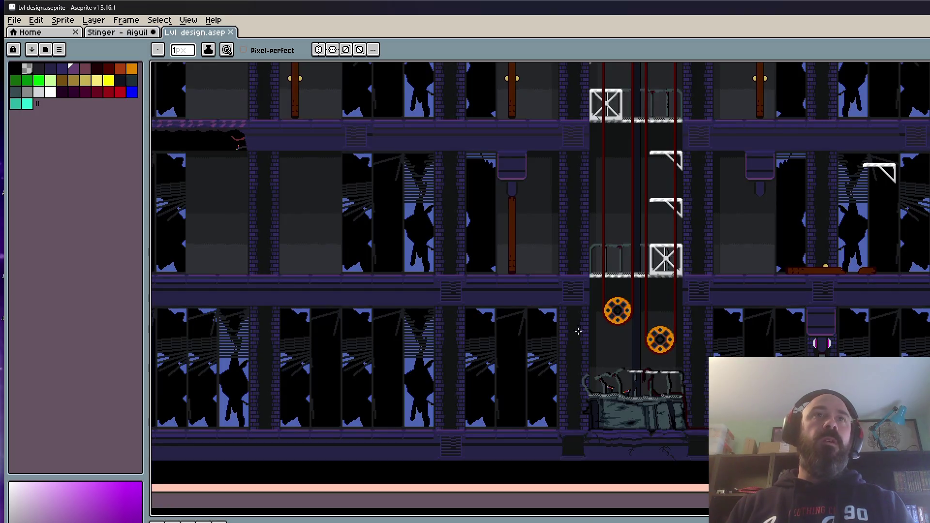
scroll(581, 310, up, 2)
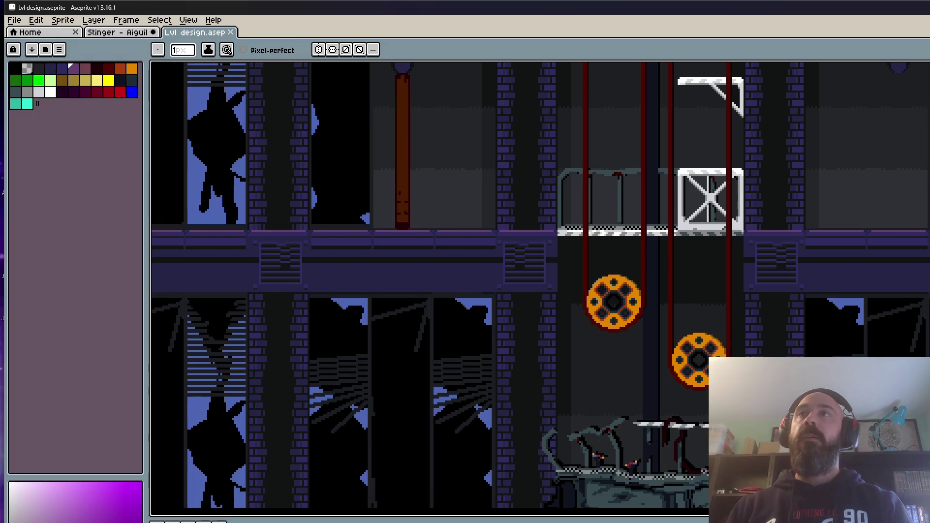
- Open Footbridge.aseprite from the Props folder in Aseprite
key(alt+Tab)
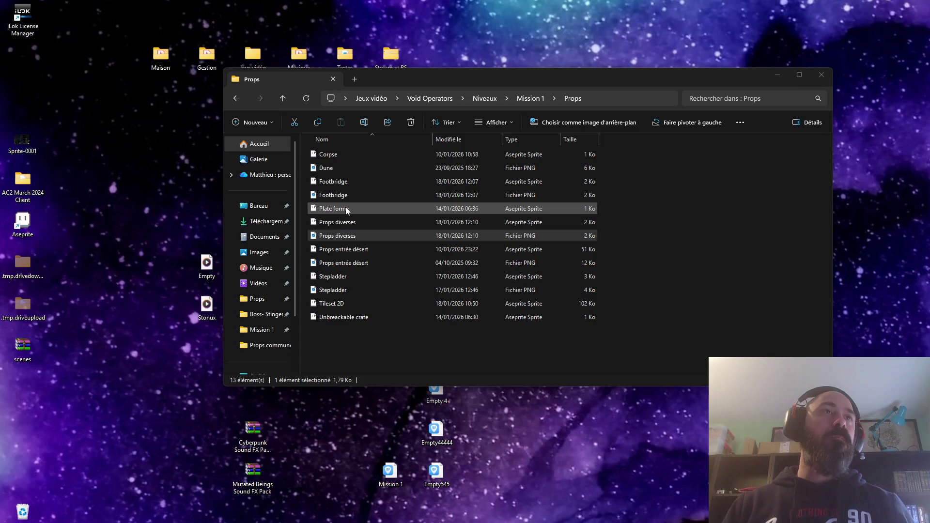
click(341, 182)
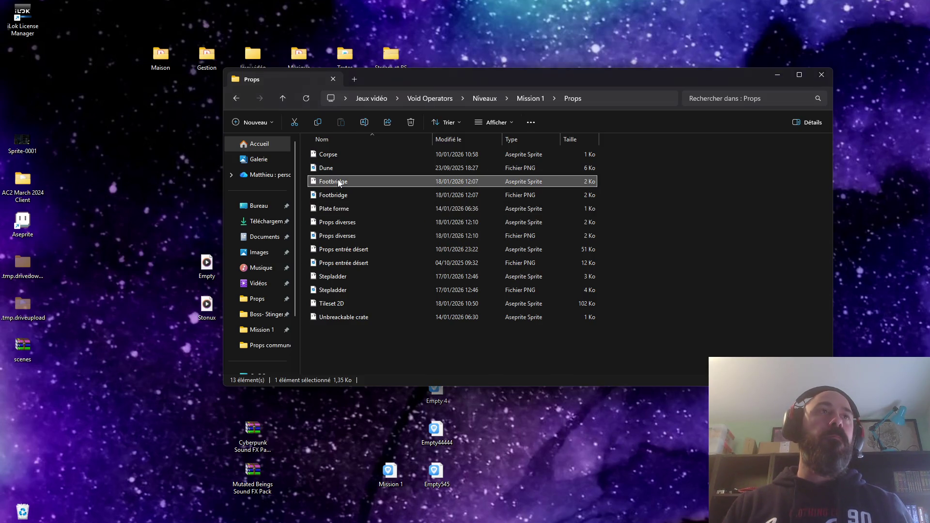
double_click(341, 182)
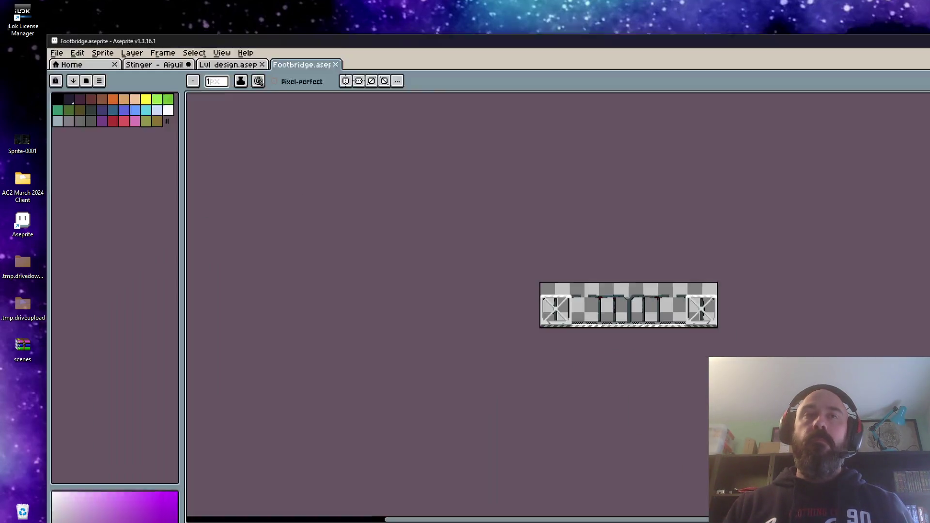
- Switch to the Rectangular Marquee tool, fit the Footbridge sprite in view, and save it
scroll(686, 279, up, 3)
scroll(744, 268, up, 3)
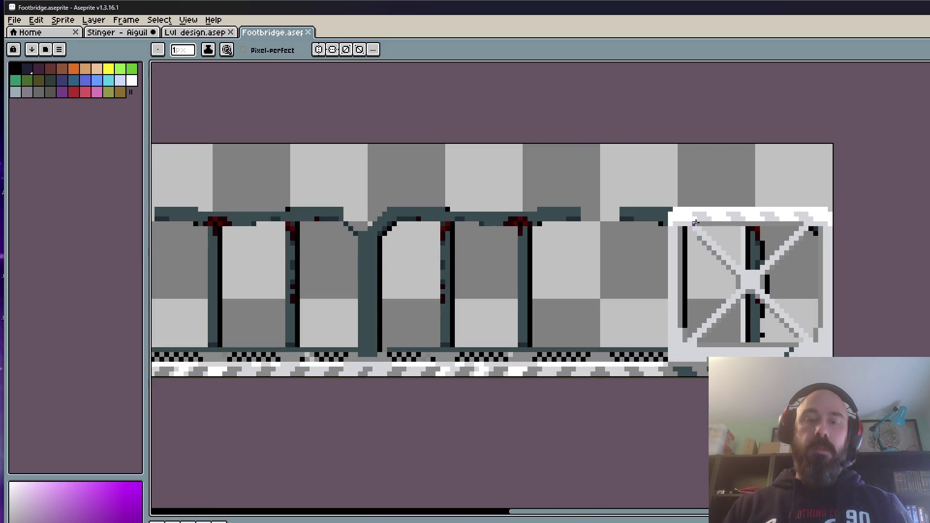
key(m)
scroll(679, 219, up, 1)
scroll(658, 216, down, 2)
scroll(657, 216, down, 2)
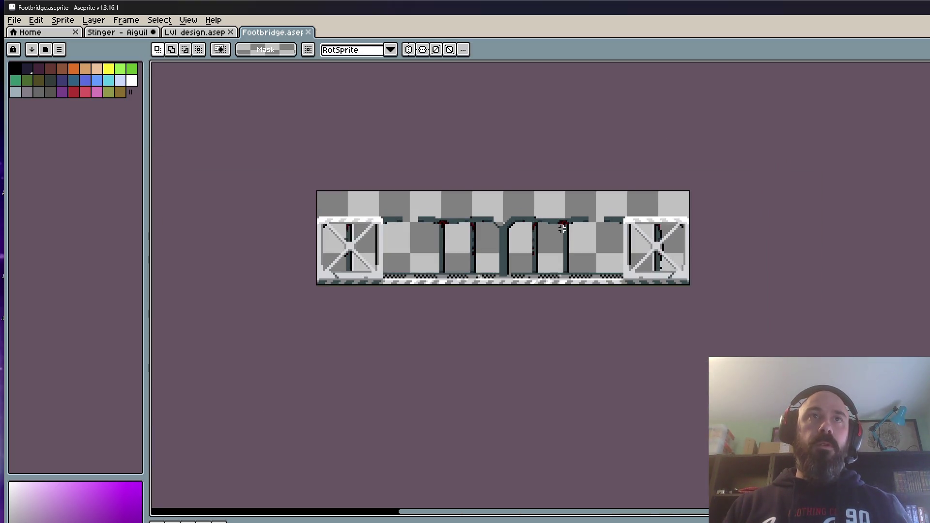
key(ctrl+s)
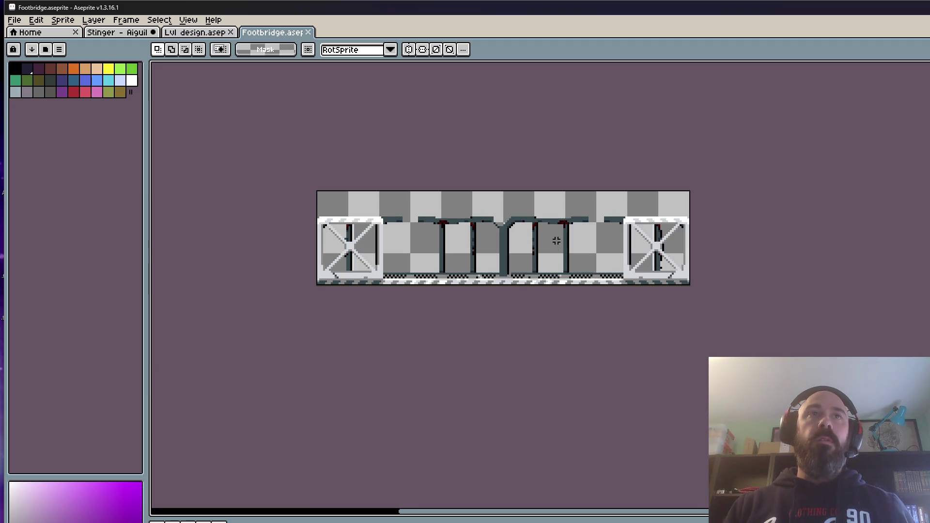
scroll(558, 242, up, 1)
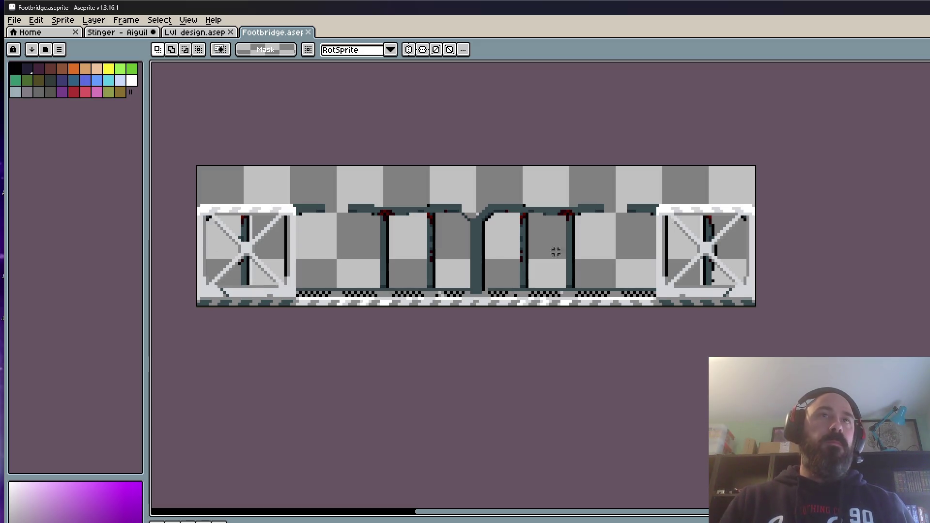
- Zoom in on the right-hand crate and marquee-select its area
scroll(672, 218, up, 1)
scroll(663, 217, up, 1)
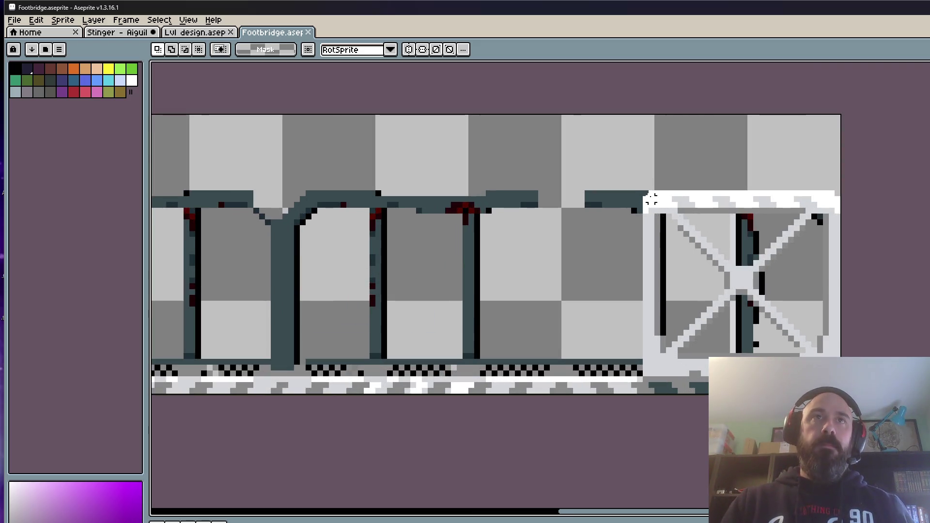
drag(646, 193, 846, 400)
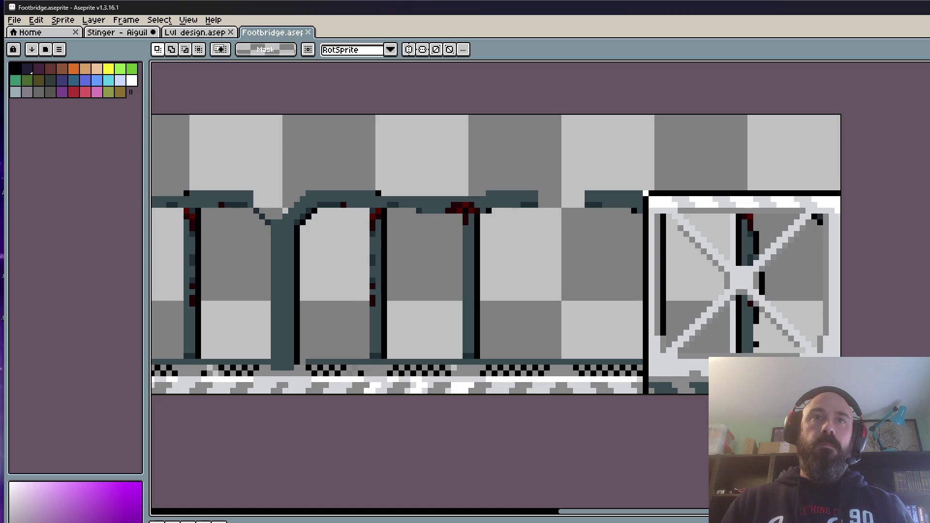
scroll(798, 339, down, 3)
scroll(795, 336, up, 2)
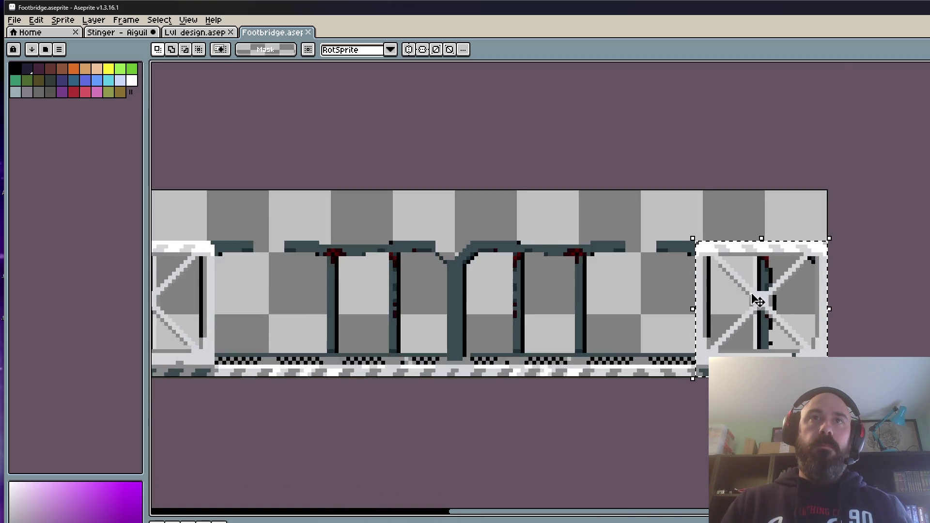
scroll(759, 302, up, 1)
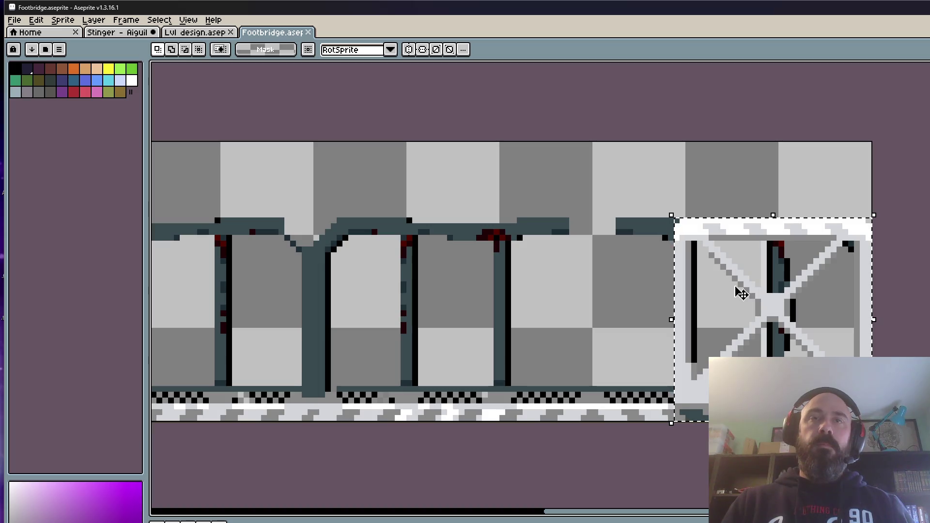
scroll(726, 268, up, 1)
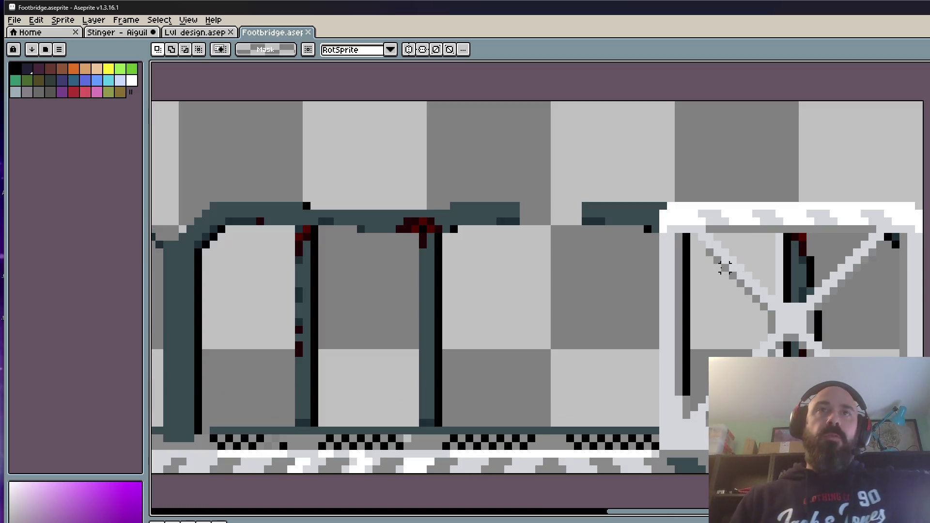
scroll(725, 268, down, 1)
scroll(708, 236, up, 1)
mouse_move(684, 215)
mouse_down()
mouse_move(773, 290)
mouse_move(867, 482)
mouse_up()
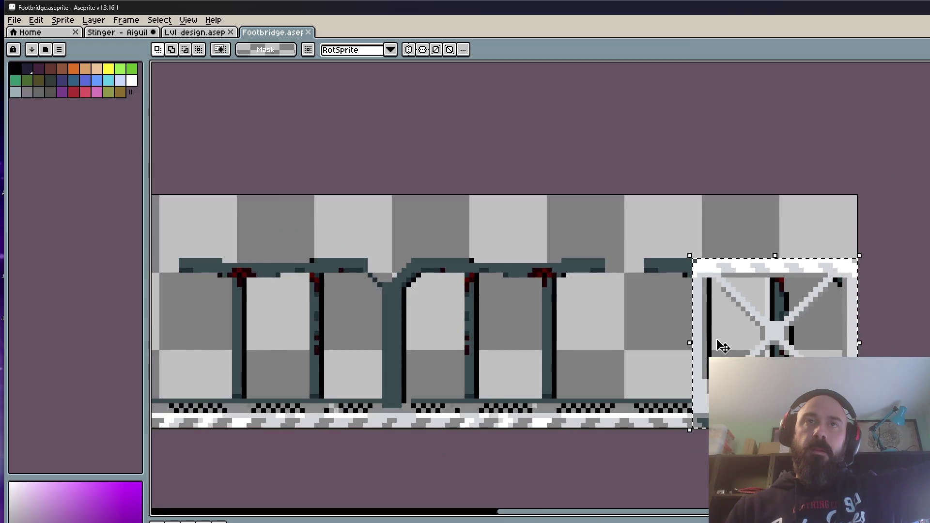
scroll(718, 349, down, 4)
scroll(598, 316, down, 2)
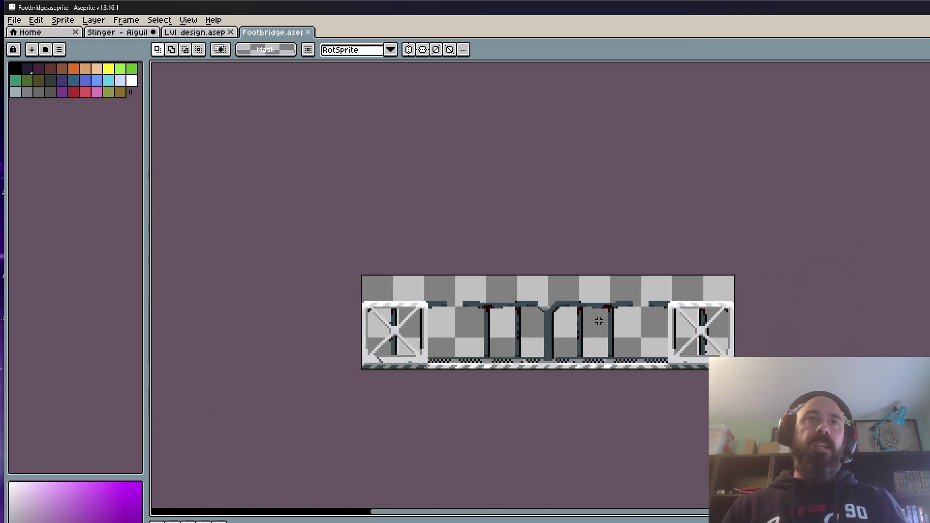
- Reselect the right crate, nudge it 1 px right and 1 px down, and commit
drag(554, 326, 610, 285)
scroll(554, 276, up, 3)
drag(458, 271, 500, 266)
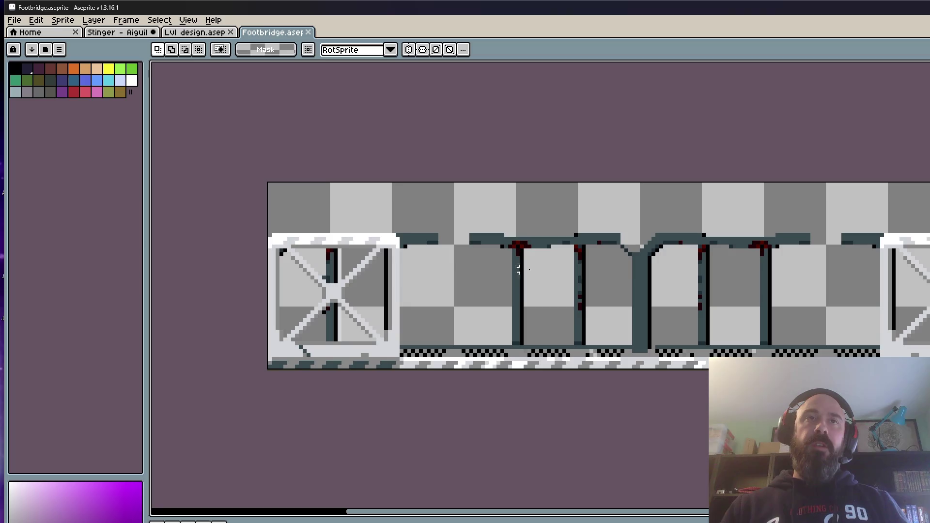
scroll(710, 207, up, 3)
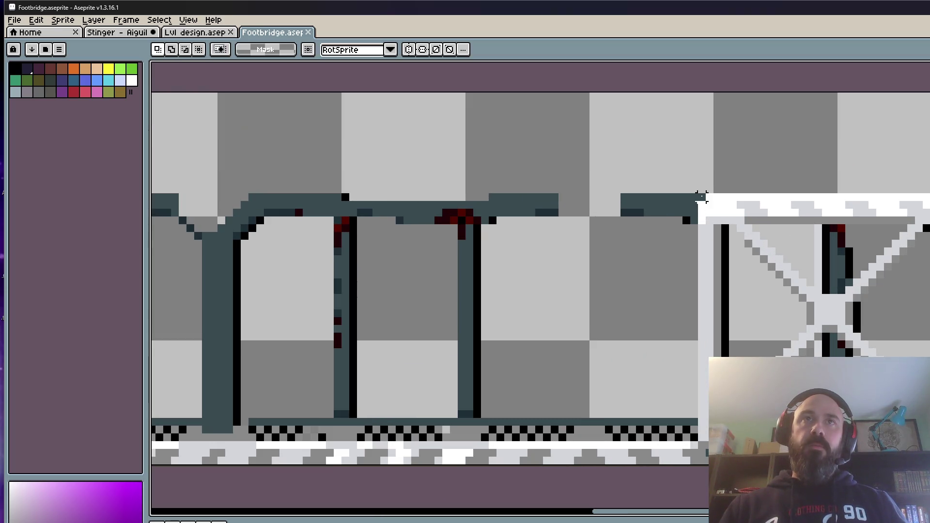
mouse_move(702, 197)
mouse_down()
mouse_move(732, 262)
mouse_move(742, 454)
mouse_move(833, 467)
mouse_up()
click(793, 331)
drag(793, 331, 798, 332)
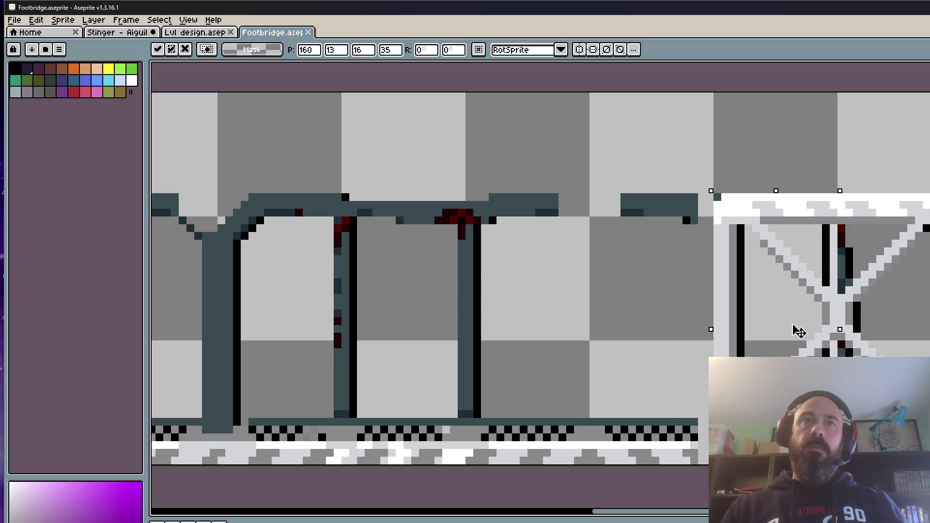
drag(799, 332, 800, 333)
key(Return)
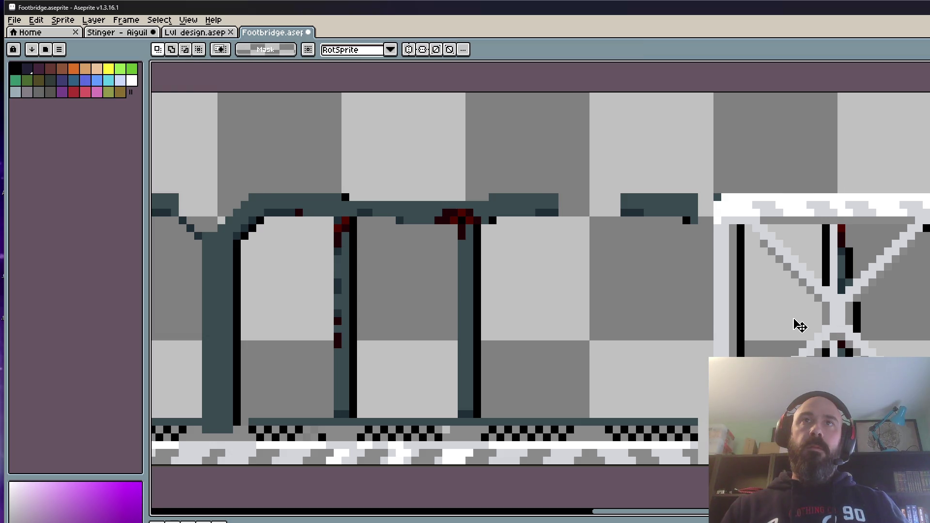
- Shift a small pixel block on the crate's top and paint the stray grey pixel white
scroll(790, 232, up, 5)
mouse_move(767, 178)
mouse_down()
mouse_move(887, 202)
mouse_move(824, 216)
mouse_up()
scroll(821, 199, down, 2)
scroll(715, 201, down, 2)
scroll(715, 201, up, 1)
drag(811, 184, 909, 236)
click(894, 227)
key(b)
alt+click(656, 167)
click(637, 221)
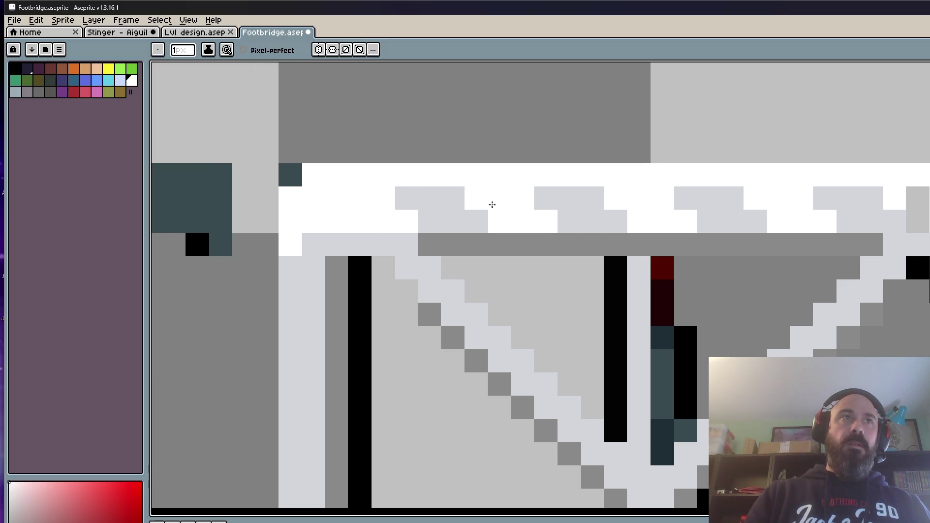
- Repaint the first black column inside the right crate light grey, redoing one misplaced stroke
right_click(290, 175)
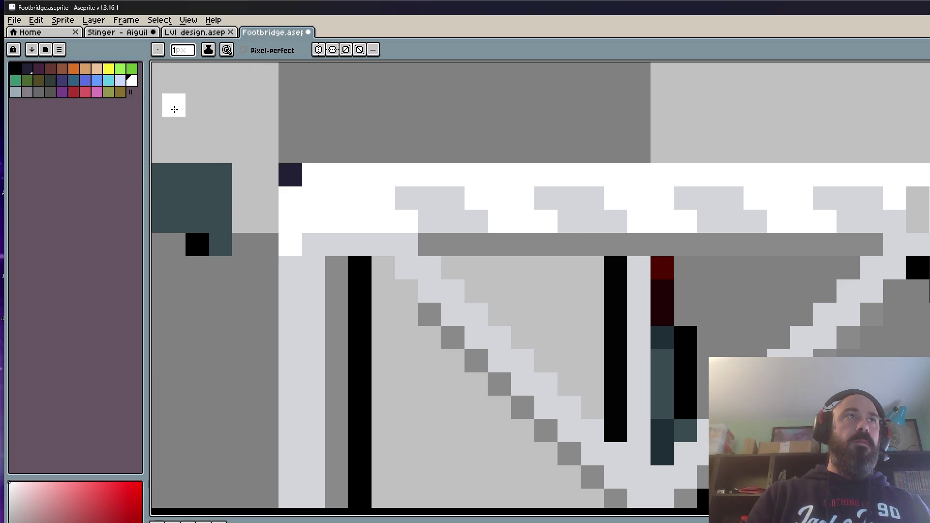
scroll(176, 111, down, 2)
scroll(203, 135, up, 1)
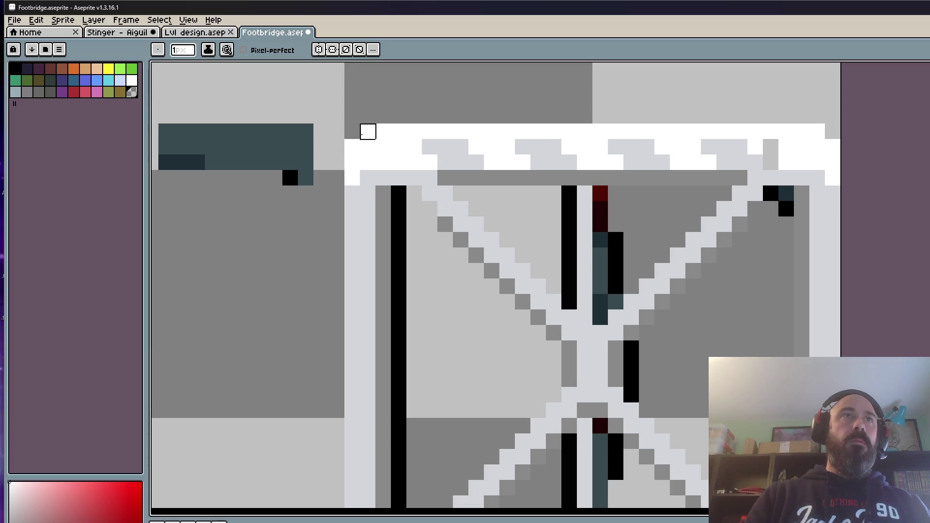
scroll(368, 131, down, 4)
scroll(485, 162, up, 2)
drag(477, 135, 466, 220)
key(ctrl+z)
scroll(479, 146, up, 1)
drag(475, 129, 471, 359)
- Repaint the remaining black columns in the crate's X-brace light grey
scroll(543, 235, down, 4)
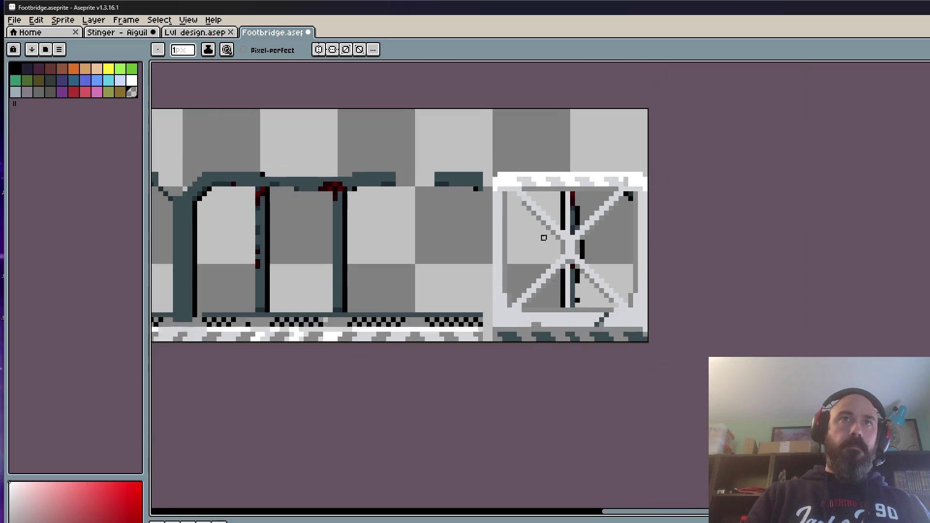
scroll(586, 206, up, 2)
scroll(592, 201, up, 2)
drag(538, 156, 538, 266)
mouse_move(569, 156)
mouse_down()
mouse_move(568, 281)
mouse_move(597, 208)
mouse_move(596, 284)
mouse_up()
scroll(596, 208, up, 1)
mouse_move(572, 348)
mouse_down()
mouse_move(551, 415)
mouse_move(558, 321)
mouse_move(556, 392)
mouse_up()
drag(508, 265, 509, 426)
scroll(513, 357, down, 3)
scroll(515, 364, up, 1)
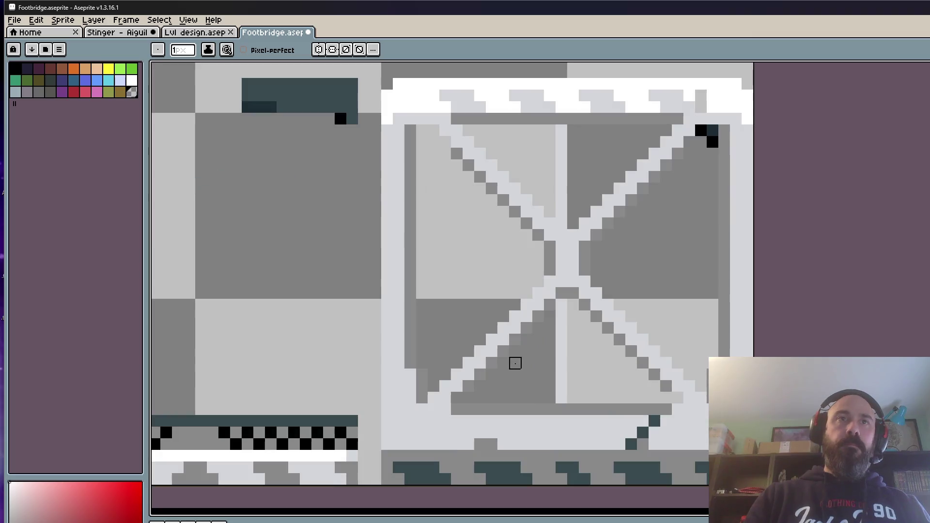
alt+click(565, 301)
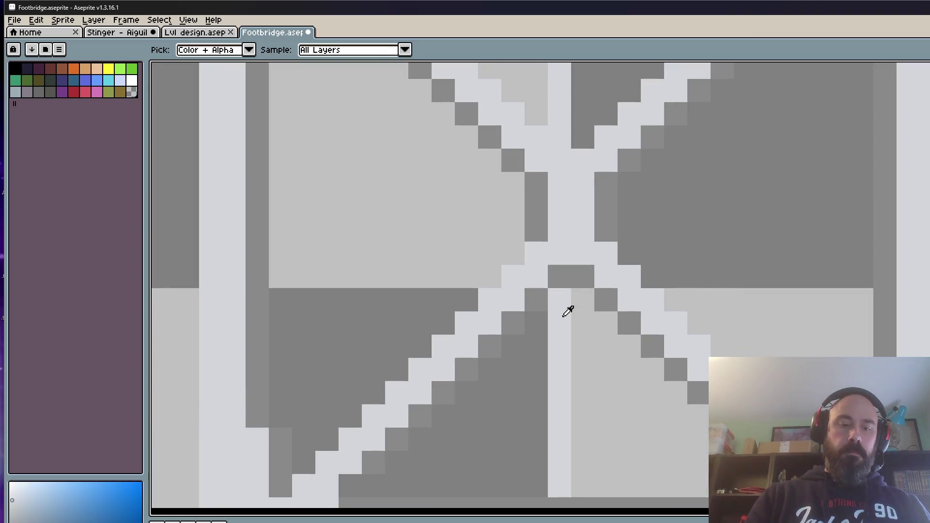
- Lighten the dark-grey centre column of the crate to light grey
scroll(565, 305, up, 1)
click(563, 280)
mouse_move(582, 279)
mouse_down()
mouse_move(567, 479)
mouse_move(575, 490)
mouse_up()
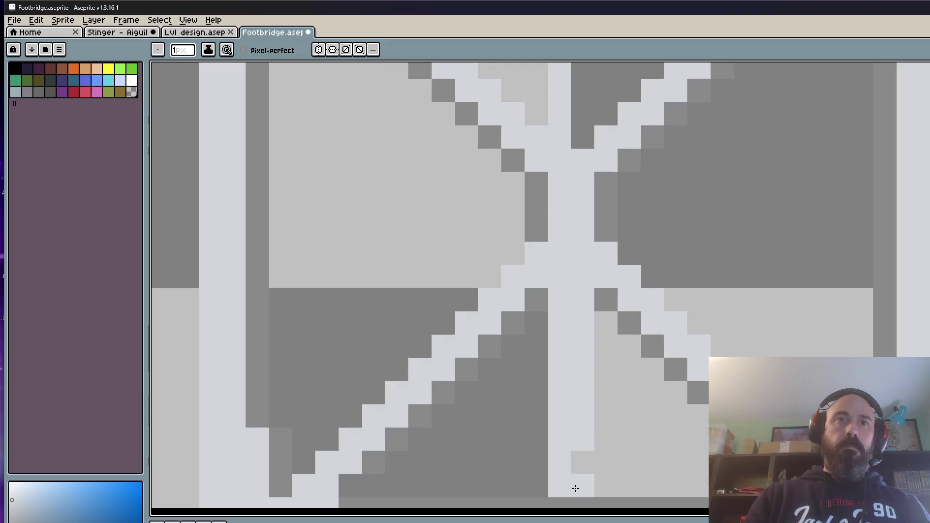
scroll(576, 490, down, 1)
mouse_move(572, 179)
mouse_down()
mouse_move(572, 272)
mouse_move(573, 162)
mouse_up()
scroll(577, 172, down, 2)
scroll(570, 326, up, 2)
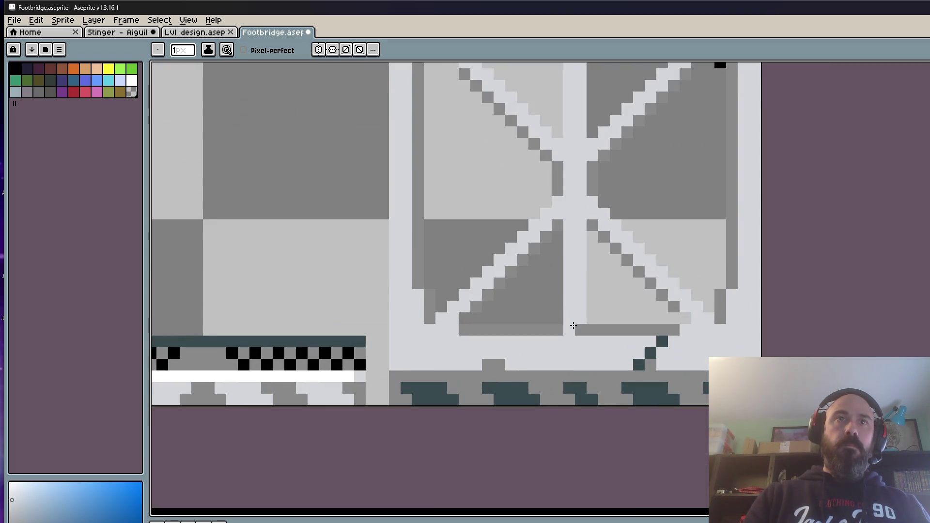
scroll(586, 317, down, 2)
- Clear the dark pixels at the crate's top-right corner and paint a darker row across it
key(space)
scroll(571, 245, up, 2)
scroll(504, 239, up, 2)
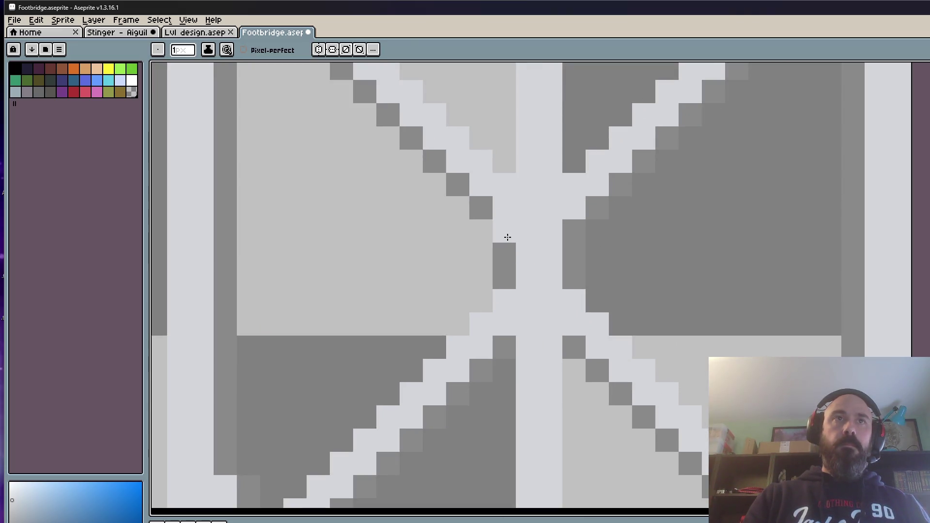
scroll(518, 233, down, 3)
click(607, 158)
scroll(610, 160, up, 1)
click(620, 171)
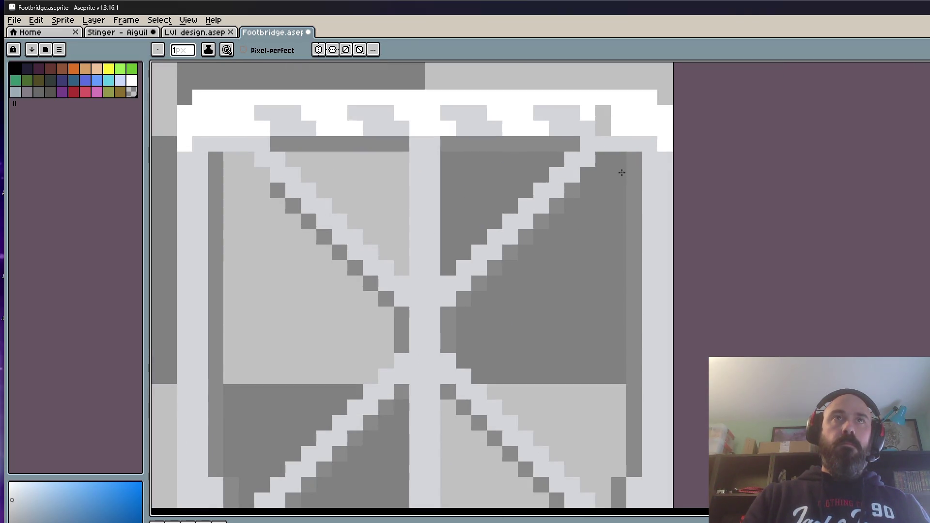
scroll(610, 193, down, 3)
scroll(500, 203, up, 1)
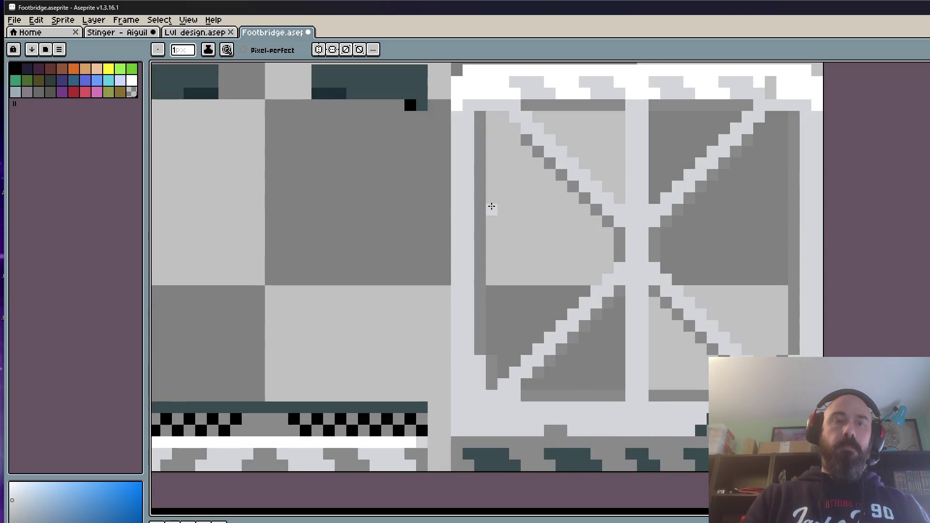
scroll(493, 208, up, 1)
alt+click(476, 181)
scroll(483, 127, down, 1)
scroll(482, 127, up, 2)
mouse_move(468, 202)
mouse_down()
mouse_move(722, 206)
mouse_move(640, 203)
mouse_up()
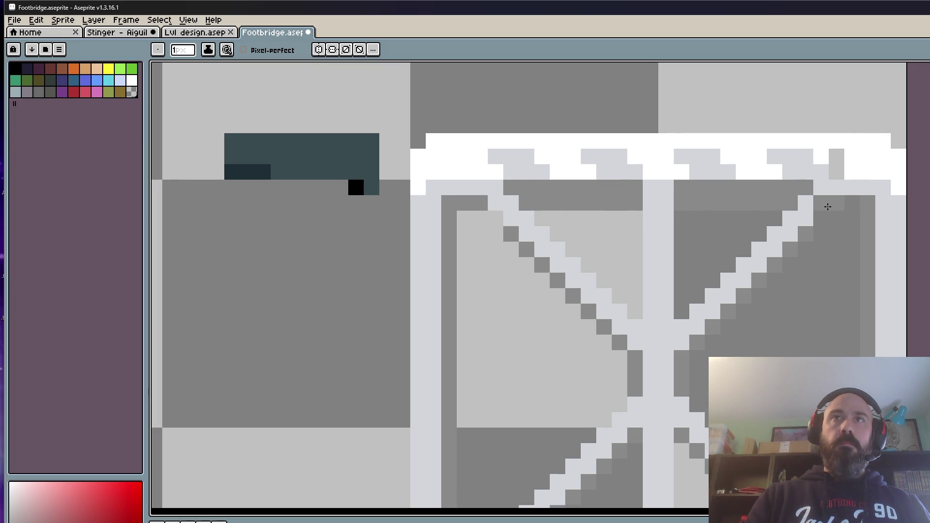
- Open the sprite sheet export settings and cancel without exporting
key(ctrl+e)
click(681, 510)
scroll(816, 212, up, 1)
scroll(807, 264, down, 3)
scroll(807, 263, up, 2)
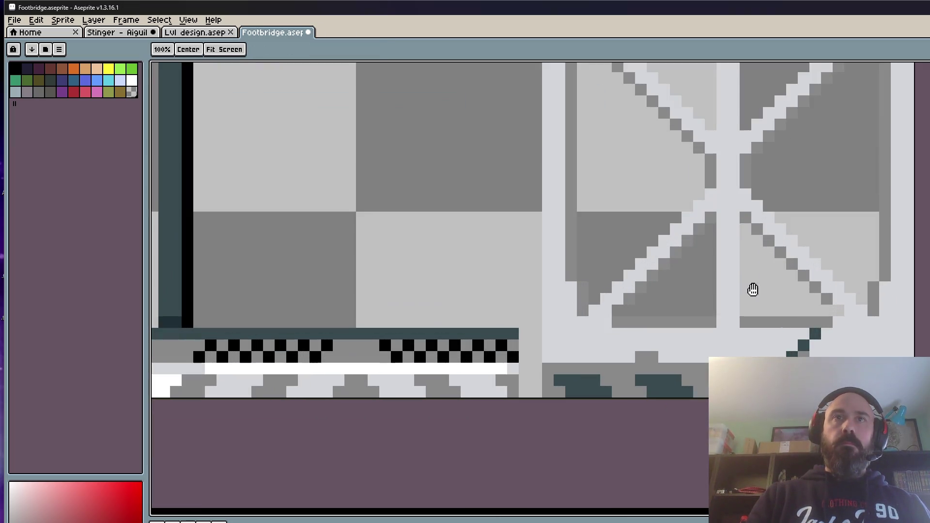
scroll(764, 316, down, 2)
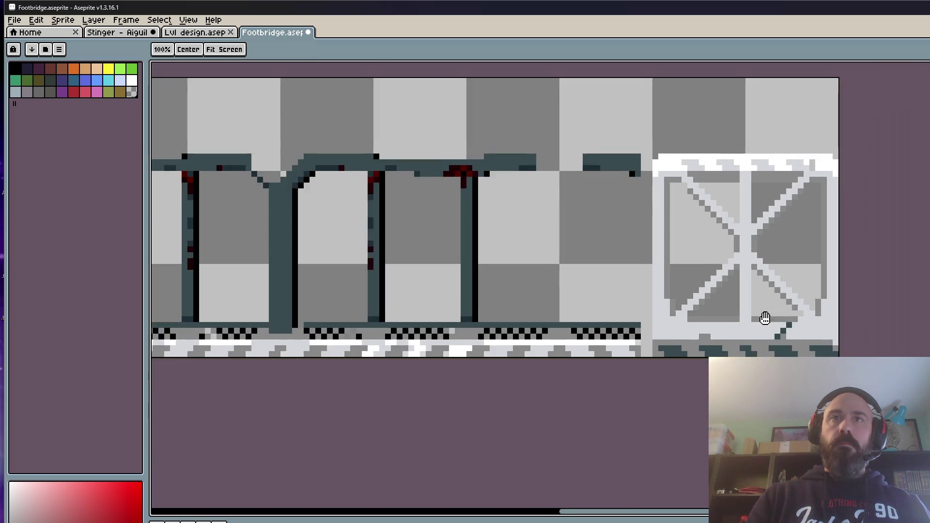
- Sample the teal and fill the gap at the beam's right end
drag(763, 316, 719, 326)
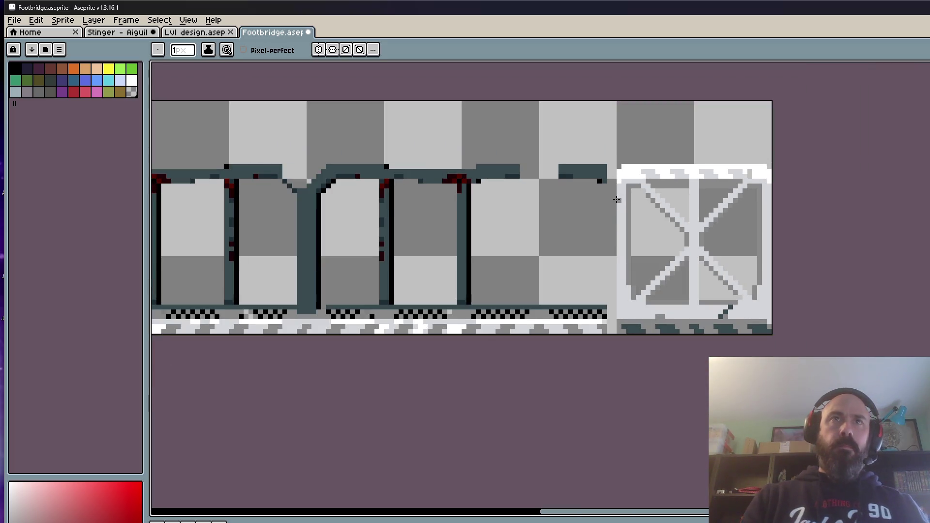
key(alt)
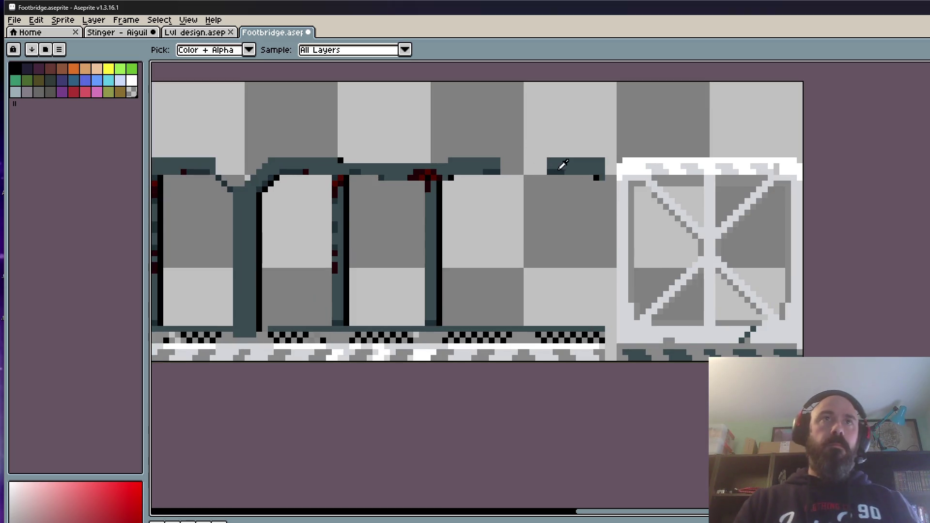
scroll(561, 162, down, 1)
scroll(572, 166, up, 2)
scroll(577, 168, up, 3)
mouse_move(741, 150)
mouse_down()
mouse_move(686, 152)
mouse_move(709, 210)
mouse_up()
scroll(709, 210, down, 2)
- Move down to the bottom beam and sample its teal and the floor strip's grey
key(space)
drag(690, 266, 672, 125)
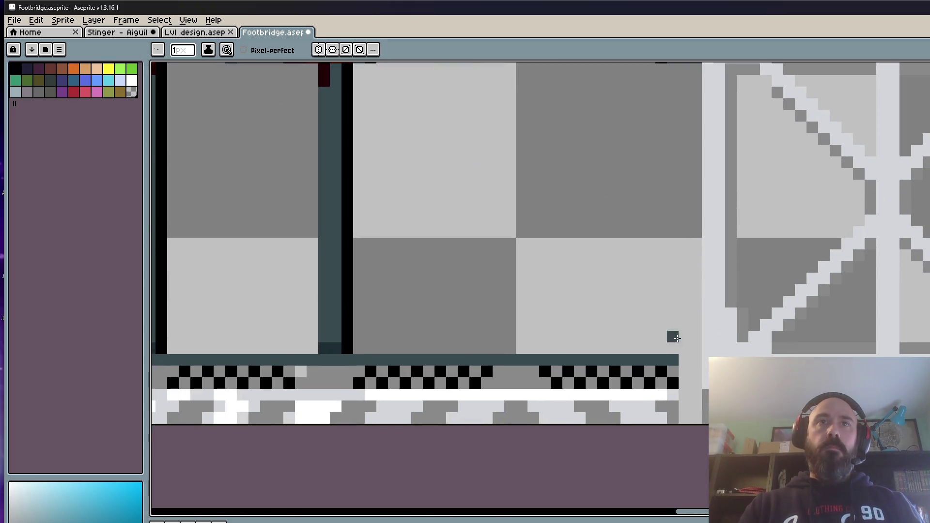
scroll(630, 373, down, 1)
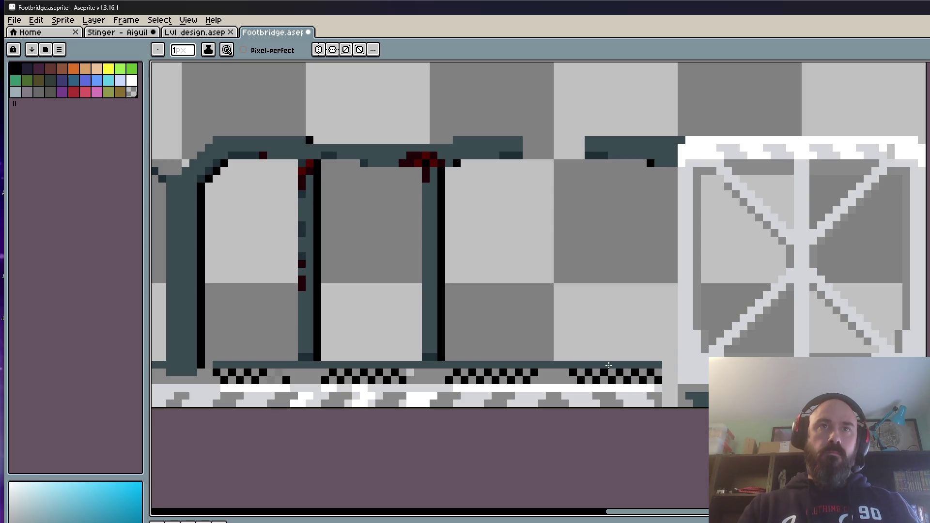
scroll(609, 365, up, 2)
key(alt)
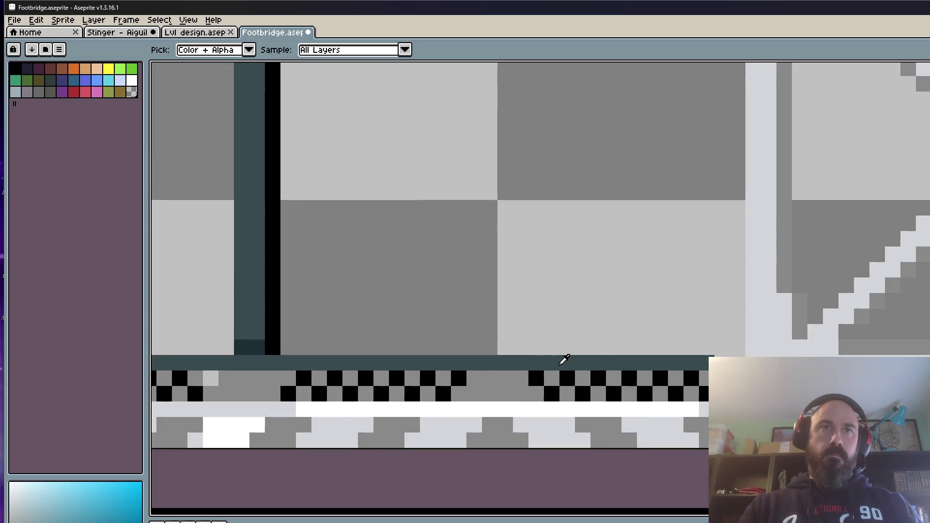
click(596, 358)
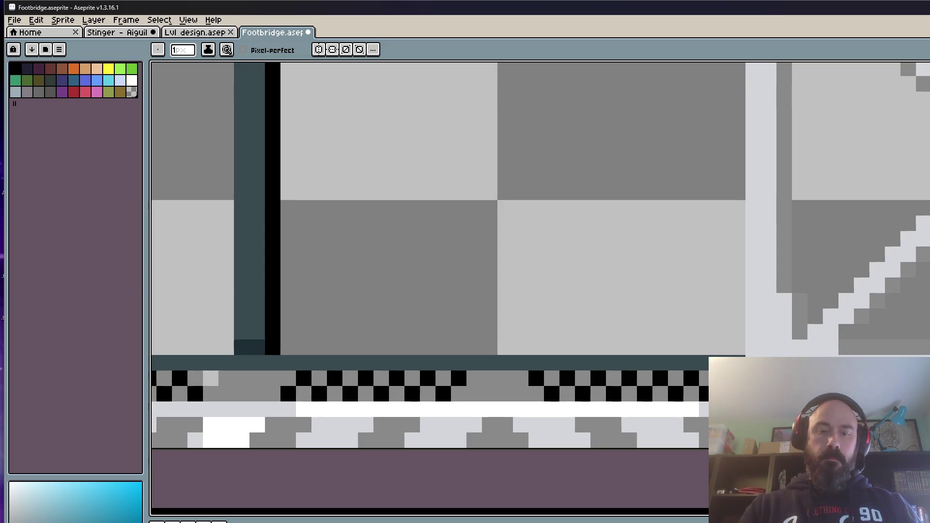
alt+click(704, 420)
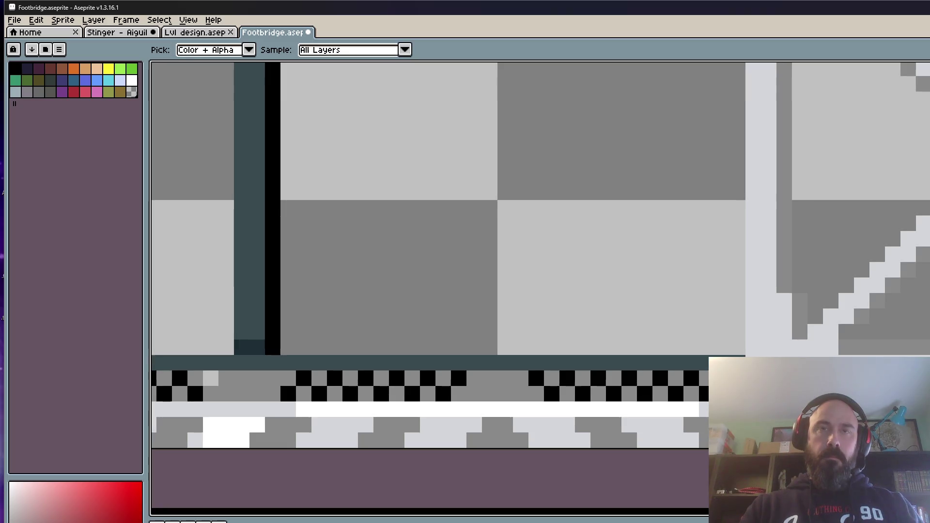
alt+click(704, 421)
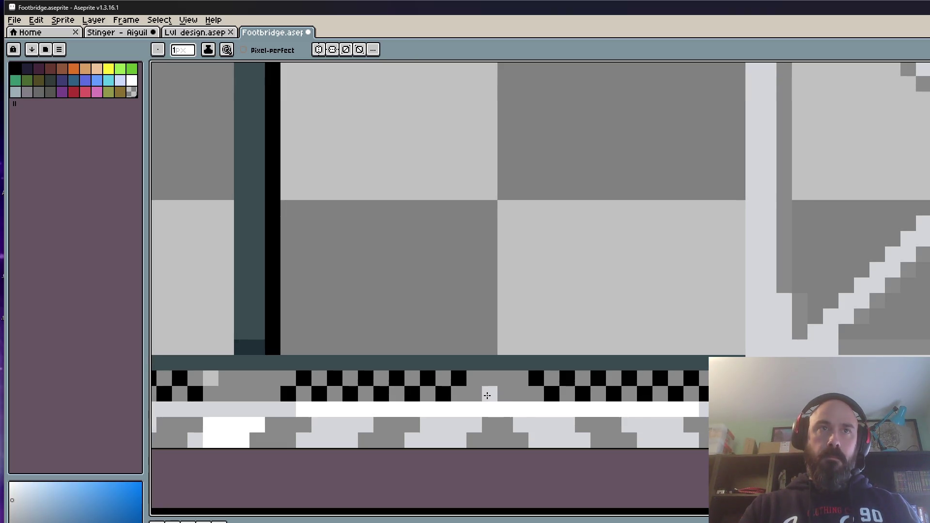
alt+click(503, 385)
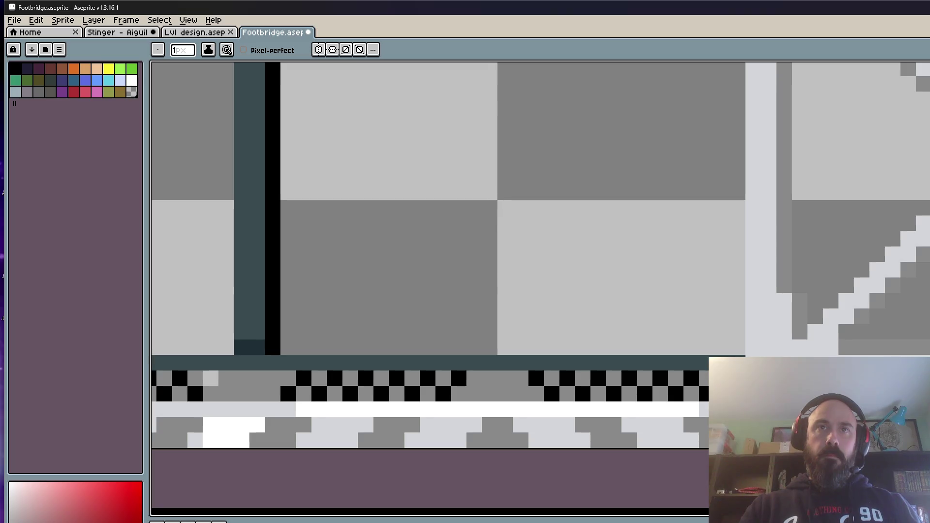
scroll(484, 339, down, 4)
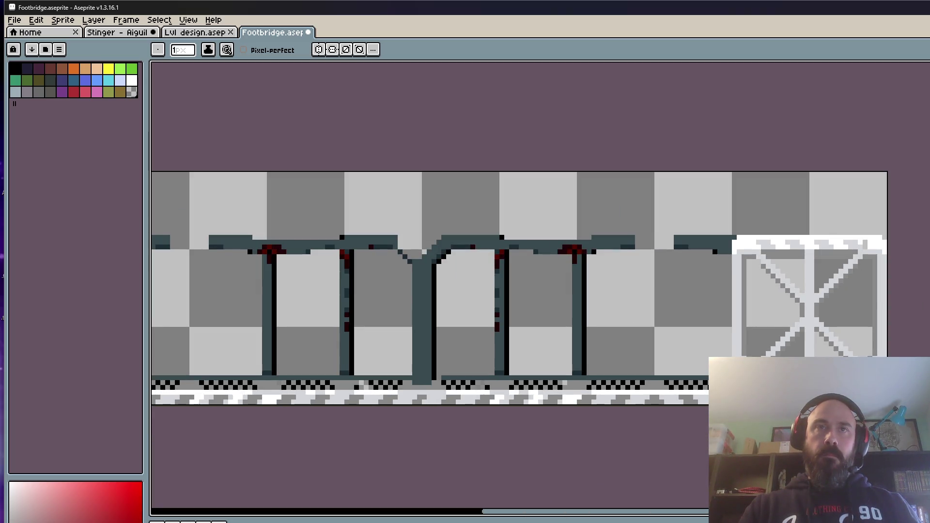
- Marquee-select the crate-and-bridge block, drag it right, and deselect to set it in place
scroll(658, 306, down, 1)
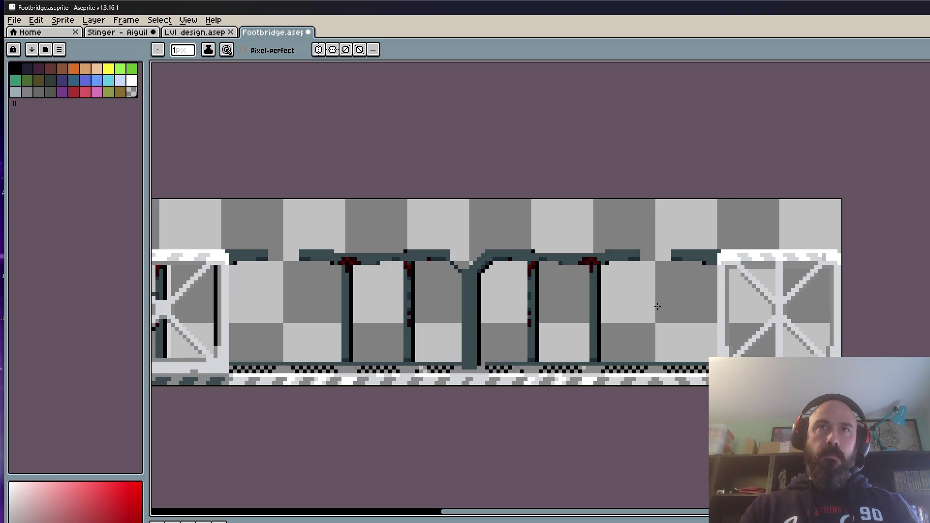
scroll(658, 306, down, 1)
scroll(721, 302, up, 1)
scroll(729, 297, up, 1)
scroll(739, 292, down, 1)
scroll(738, 292, down, 1)
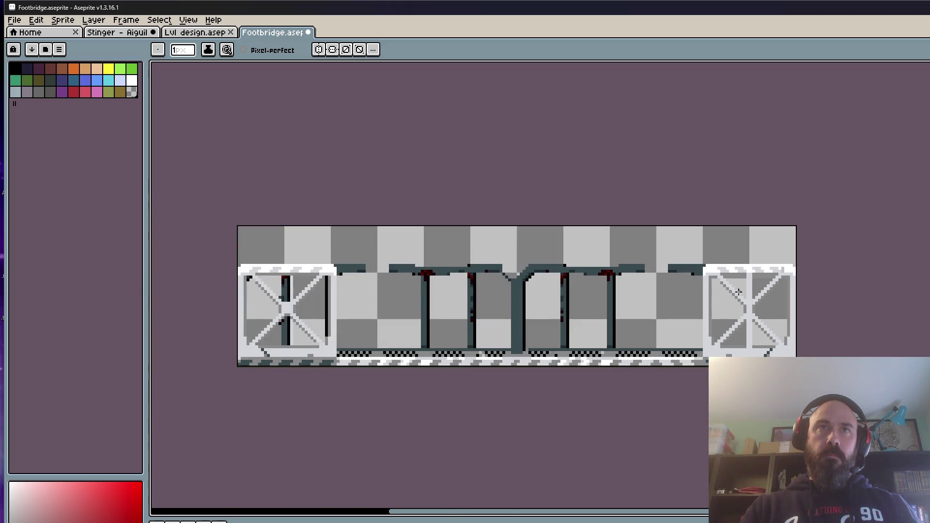
key(m)
scroll(623, 291, up, 1)
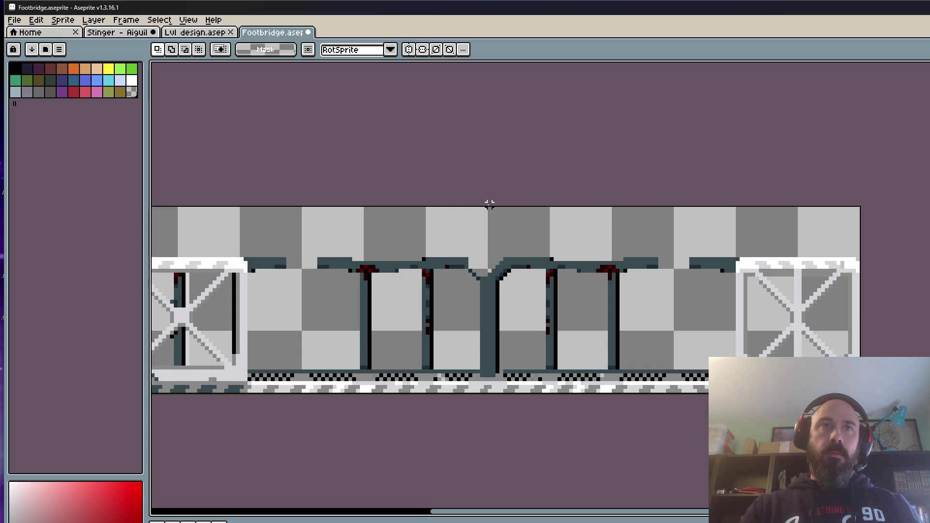
scroll(541, 292, up, 3)
scroll(542, 291, down, 2)
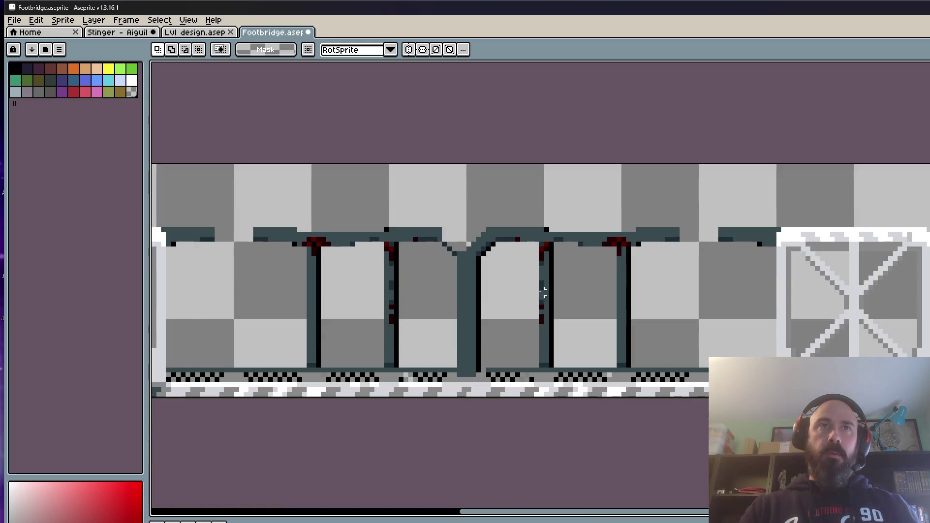
drag(406, 247, 610, 285)
mouse_move(669, 206)
mouse_down()
mouse_move(233, 454)
mouse_move(187, 446)
mouse_up()
mouse_move(595, 404)
mouse_down()
mouse_move(868, 349)
mouse_move(667, 358)
mouse_move(689, 355)
mouse_up()
scroll(596, 404, down, 2)
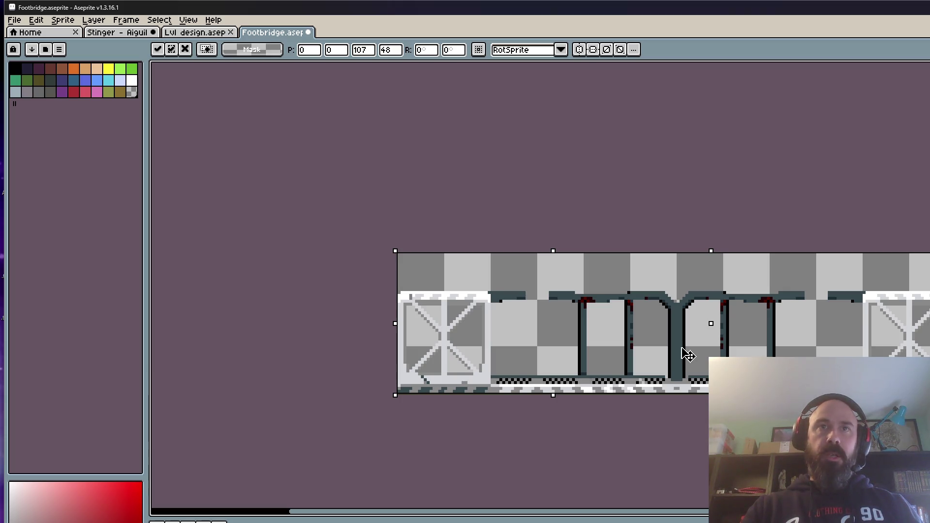
key(ctrl+d)
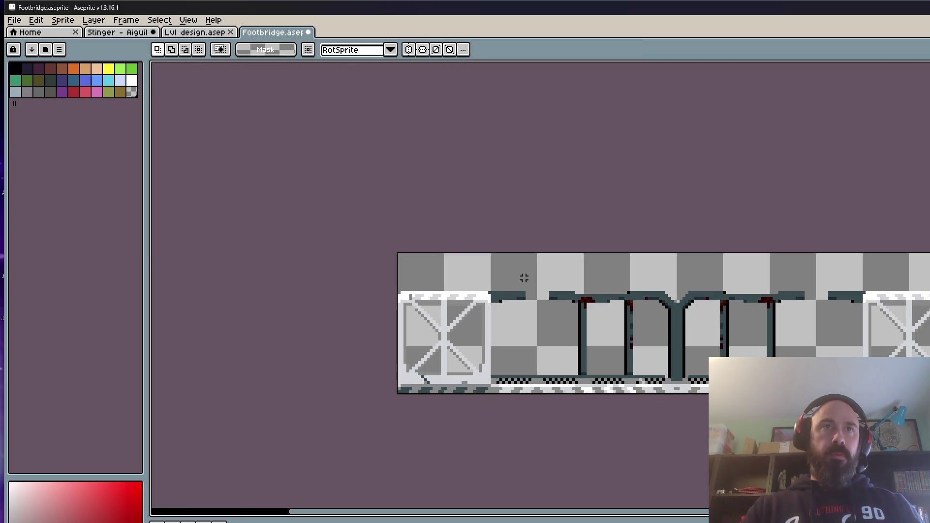
- Inspect the footbridge sprite, briefly selecting the left truss block, then pan it back into view
scroll(524, 278, down, 3)
scroll(434, 259, up, 3)
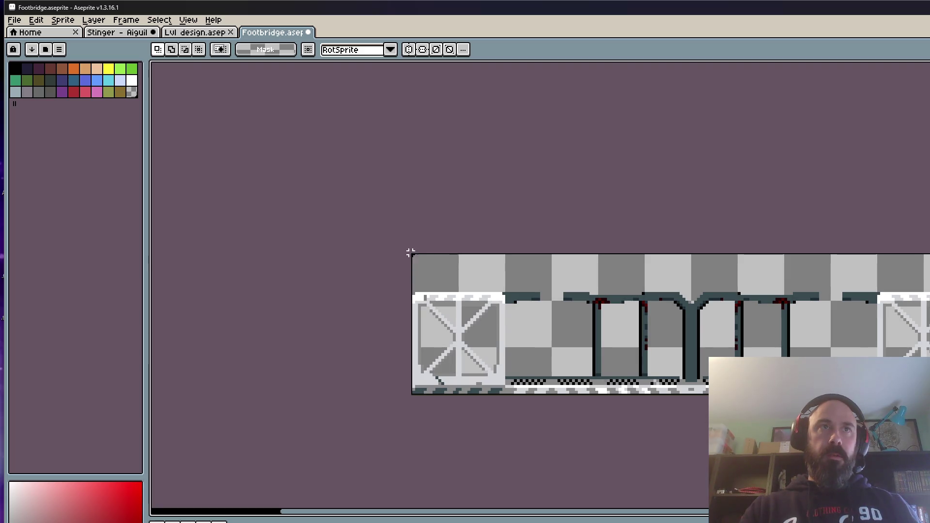
mouse_move(411, 252)
mouse_down()
mouse_move(492, 422)
mouse_move(507, 421)
mouse_up()
key(ctrl+d)
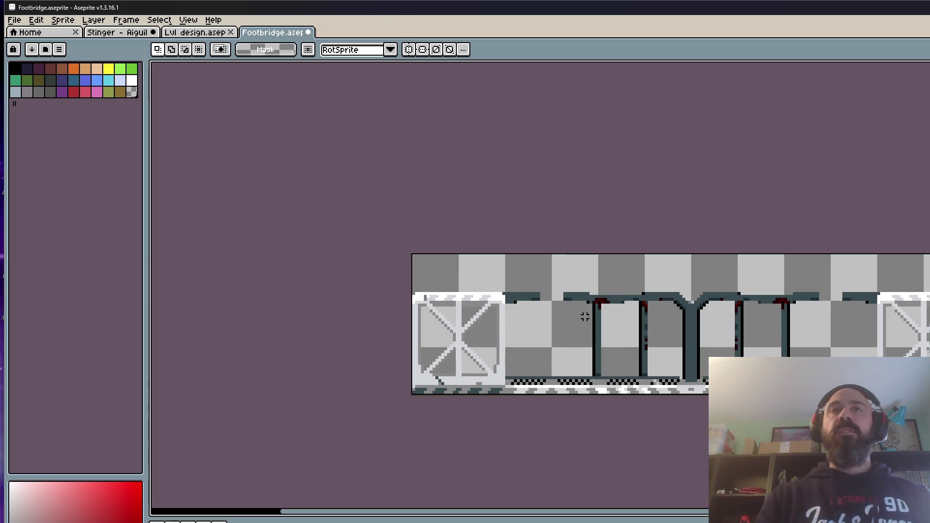
scroll(598, 320, up, 2)
scroll(599, 324, down, 3)
scroll(619, 330, up, 1)
scroll(557, 324, down, 1)
scroll(501, 289, up, 1)
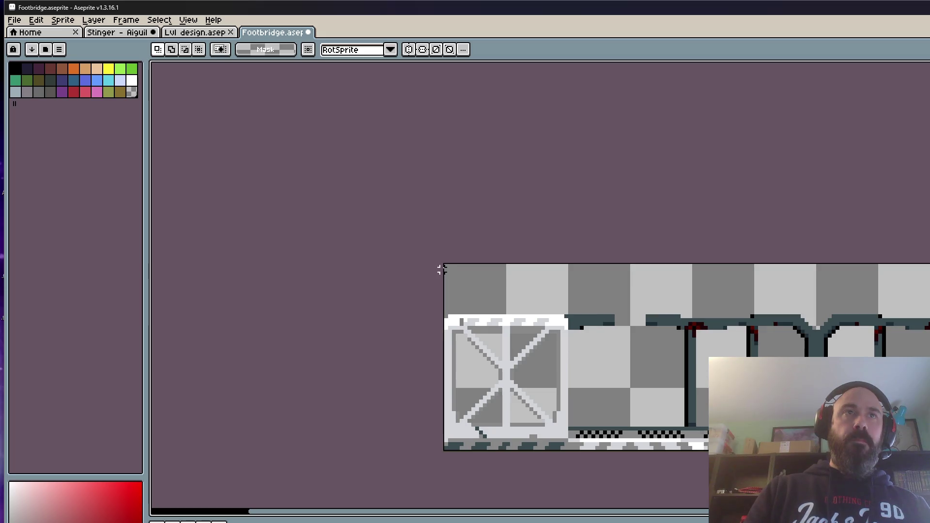
scroll(442, 266, down, 1)
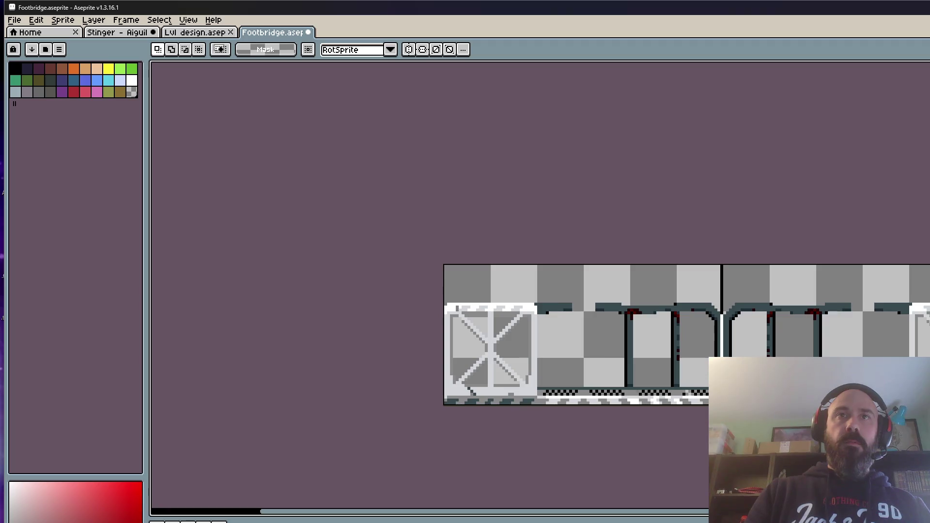
scroll(743, 288, up, 1)
drag(743, 288, 708, 287)
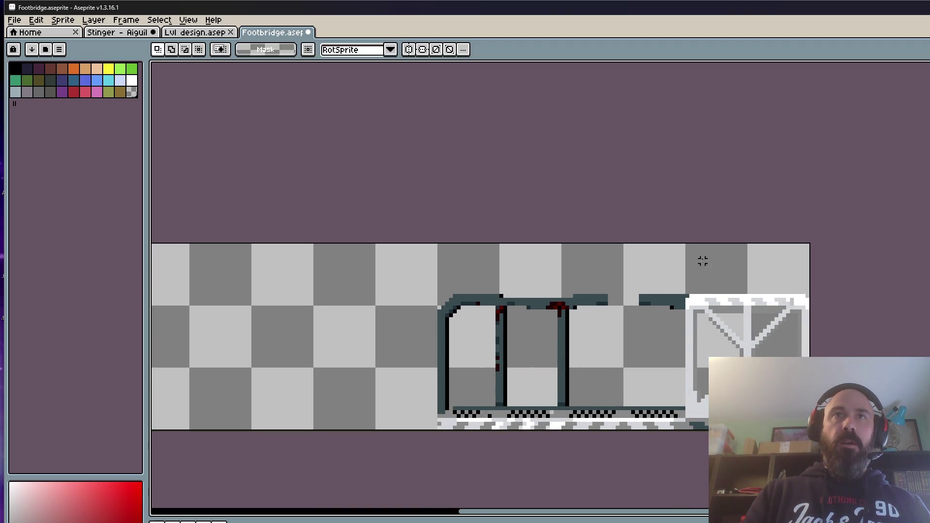
- In Canvas Size, set the width to 96 px with a -96 px left border
mouse_move(692, 246)
mouse_down()
mouse_move(720, 269)
mouse_move(810, 430)
mouse_up()
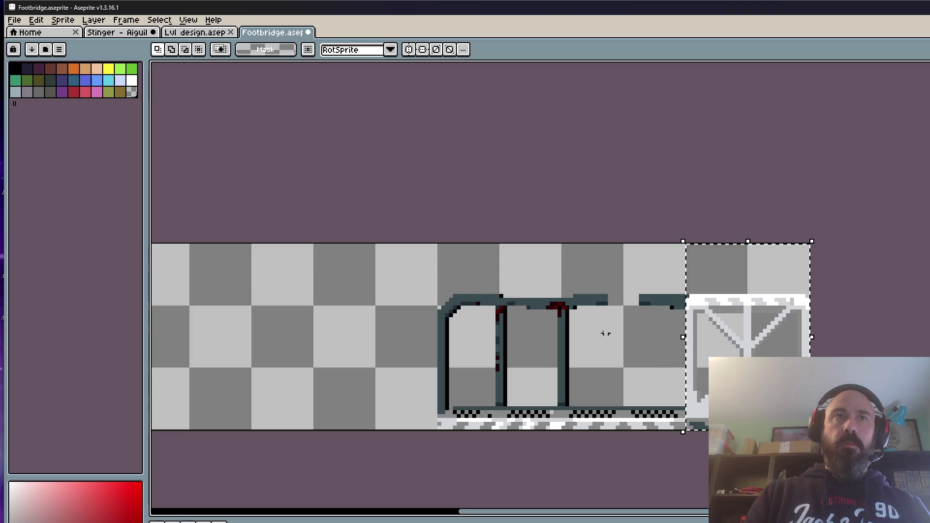
scroll(604, 333, down, 1)
key(ctrl+alt+c)
drag(198, 393, 478, 408)
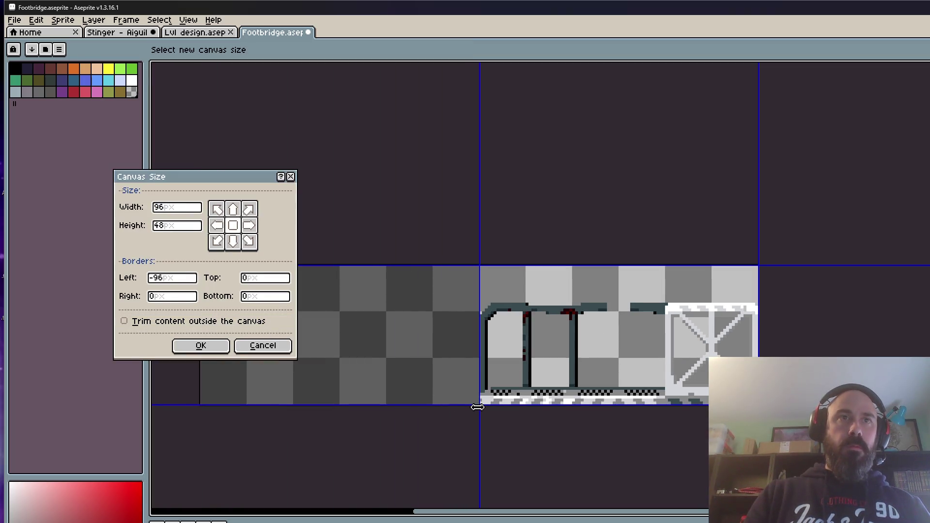
- Apply the 96 × 48 px resize and nudge the right crate section to close the seam
click(201, 345)
scroll(532, 254, down, 1)
scroll(532, 254, up, 1)
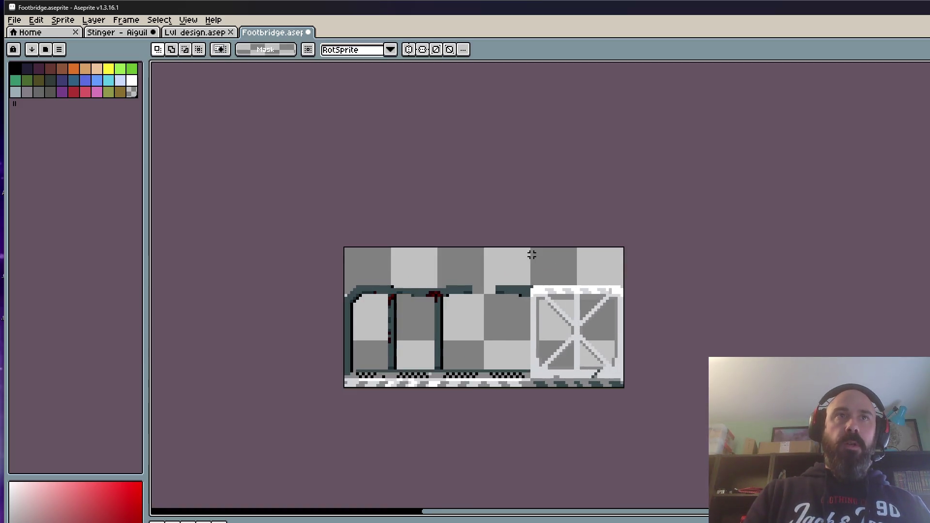
drag(532, 251, 683, 415)
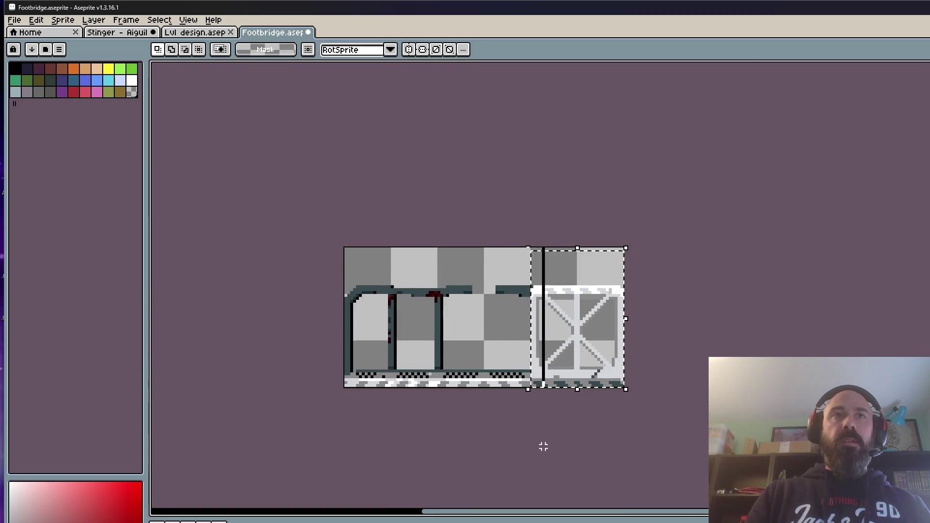
key(Return)
key(ctrl+d)
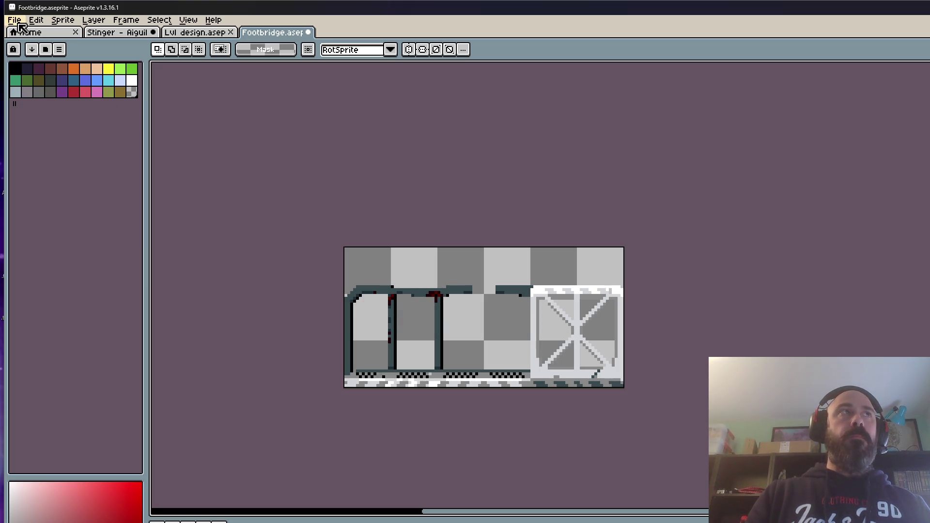
- Move the left bridge section one pixel to the right and commit it
drag(527, 405, 343, 246)
click(381, 307)
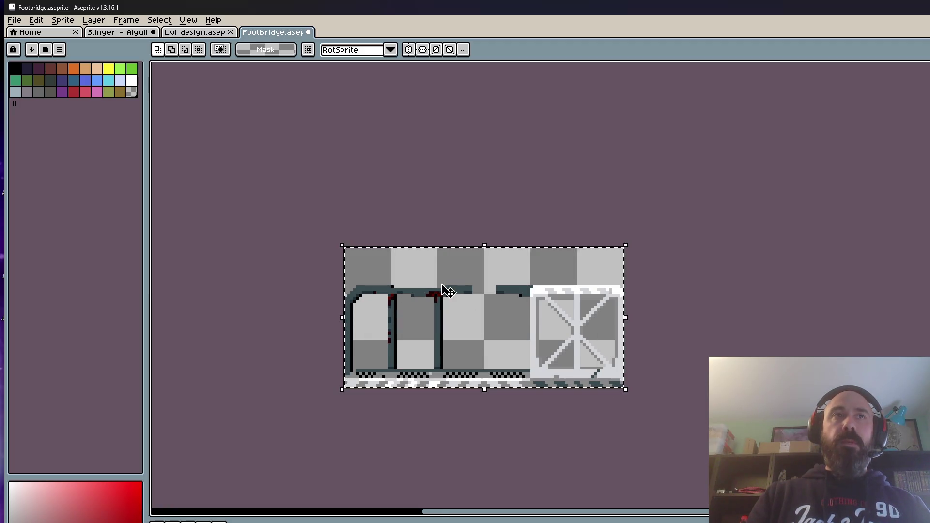
scroll(324, 249, up, 1)
mouse_move(335, 244)
mouse_down()
mouse_move(516, 406)
mouse_move(596, 447)
mouse_up()
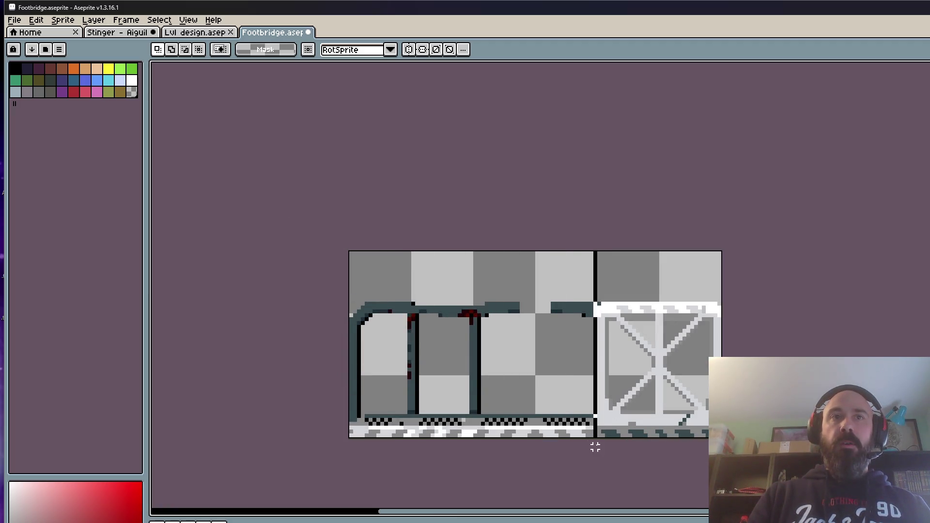
drag(598, 249, 602, 251)
key(Return)
- Flip the full-width footbridge horizontally with Shift+H and save the sprite
drag(349, 251, 478, 461)
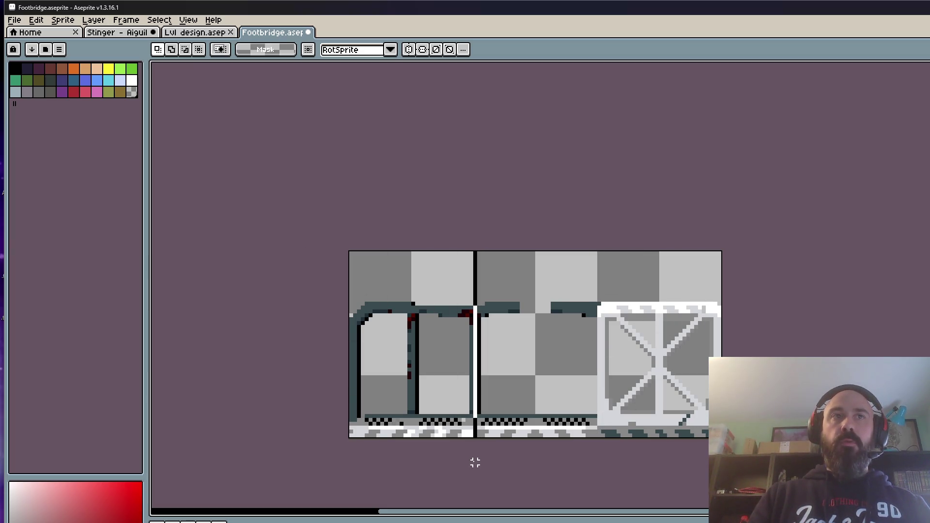
drag(312, 275, 724, 440)
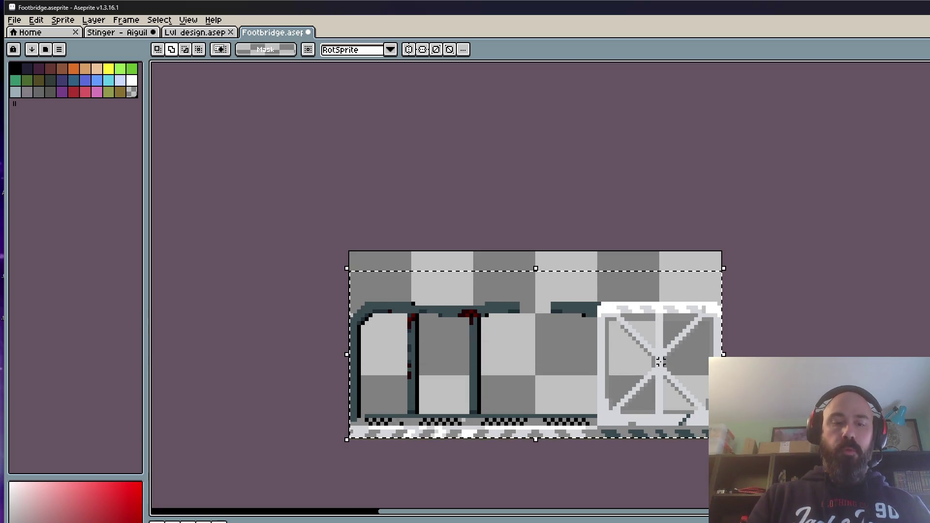
key(shift+h)
key(shift+h)
key(shift+h)
key(shift+h)
click(373, 244)
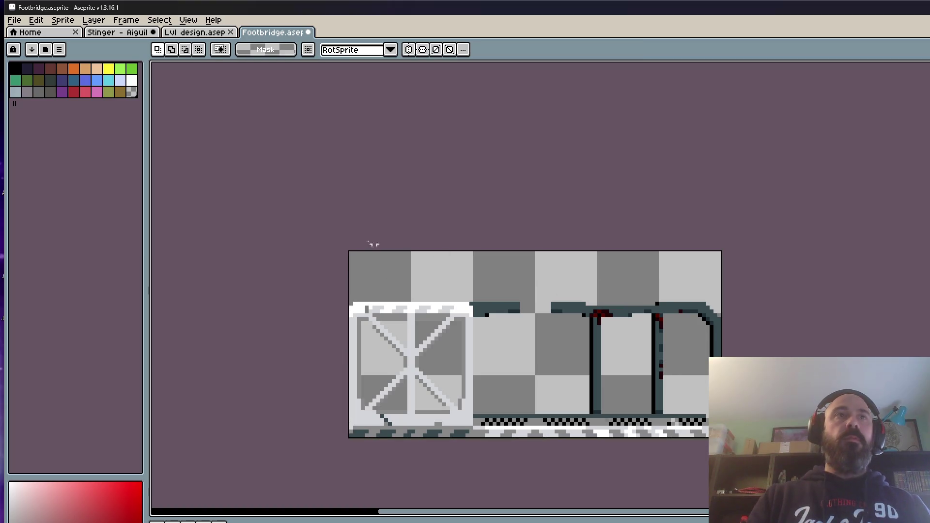
click(14, 20)
click(25, 69)
click(14, 20)
- Export the mirrored sprite over the existing Footbridge.png, then minimize Aseprite
mouse_move(61, 116)
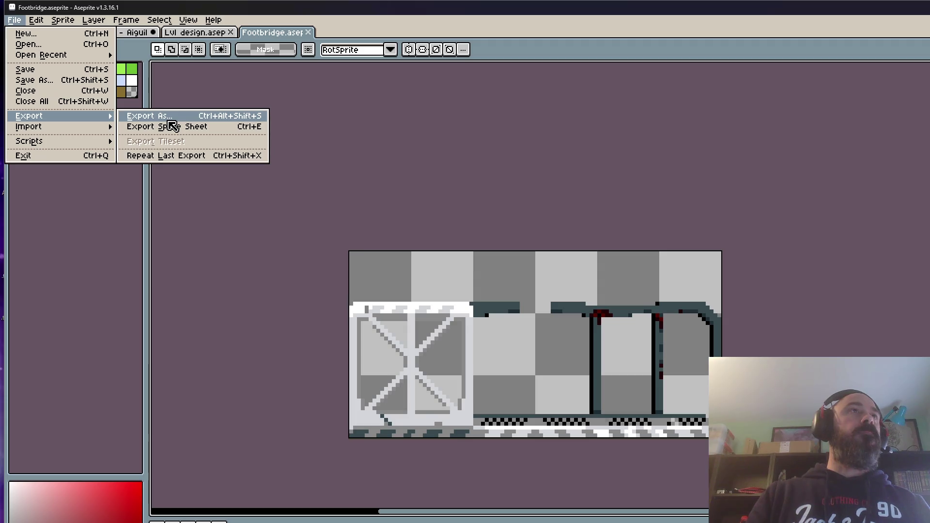
click(170, 121)
click(217, 171)
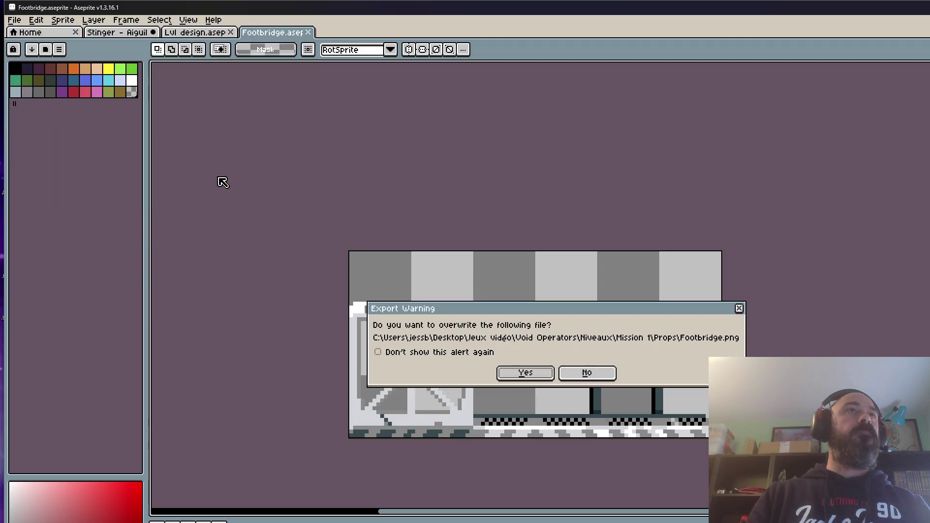
click(538, 374)
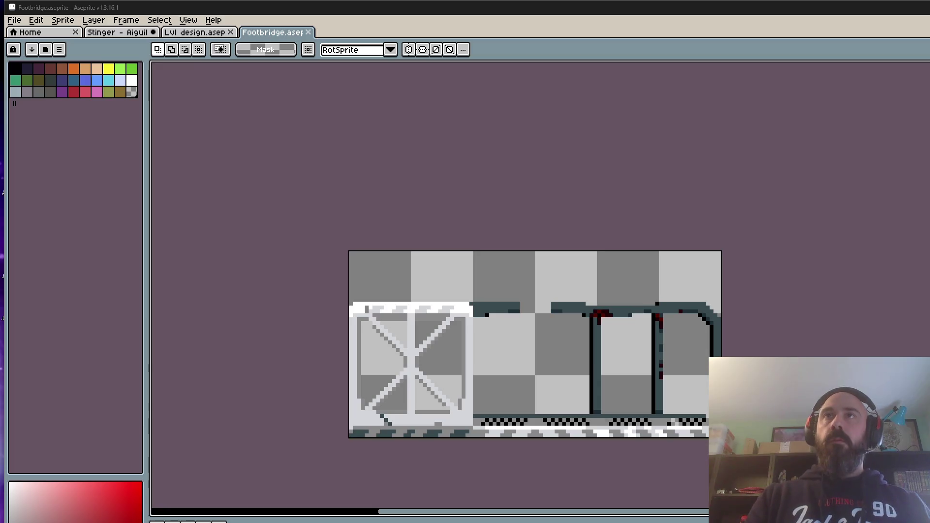
key(super+Down)
- Select Footbridge.png in the folder, then bring up the Lvl design document in Aseprite
click(331, 195)
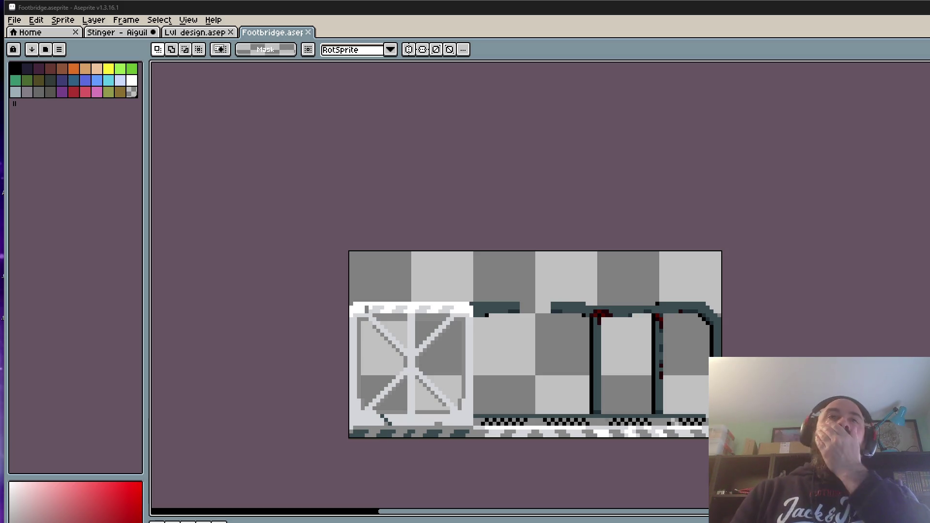
click(194, 32)
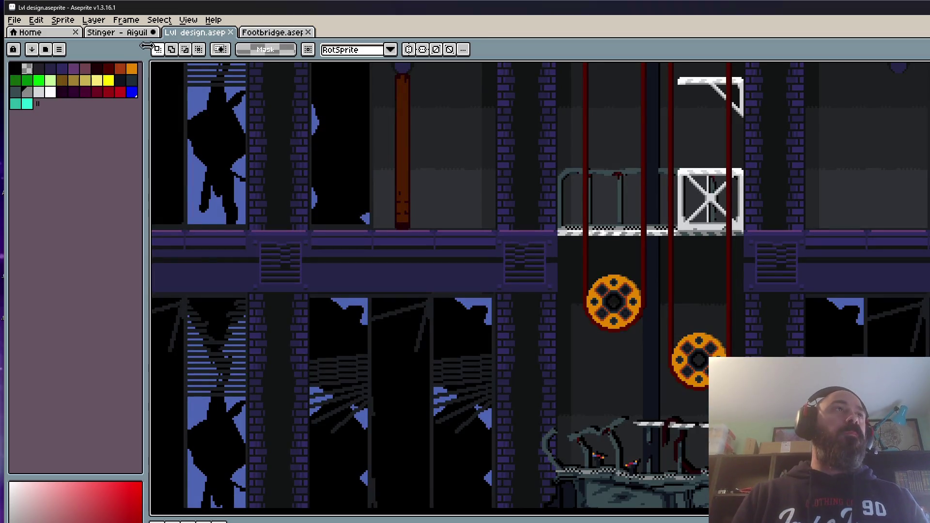
- Bring the Stinger sprite's purple splash into view and play its animation
click(121, 33)
scroll(716, 264, down, 3)
scroll(715, 265, up, 3)
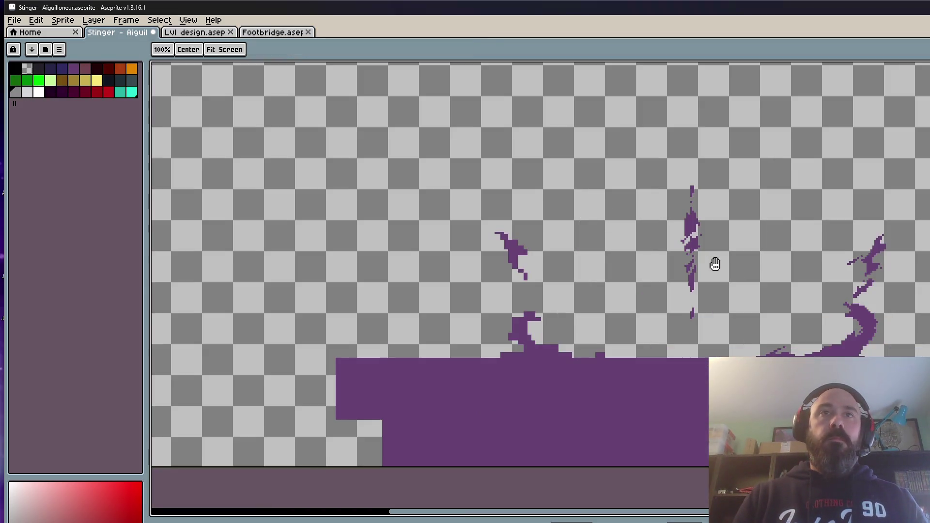
drag(715, 264, 631, 242)
key(Return)
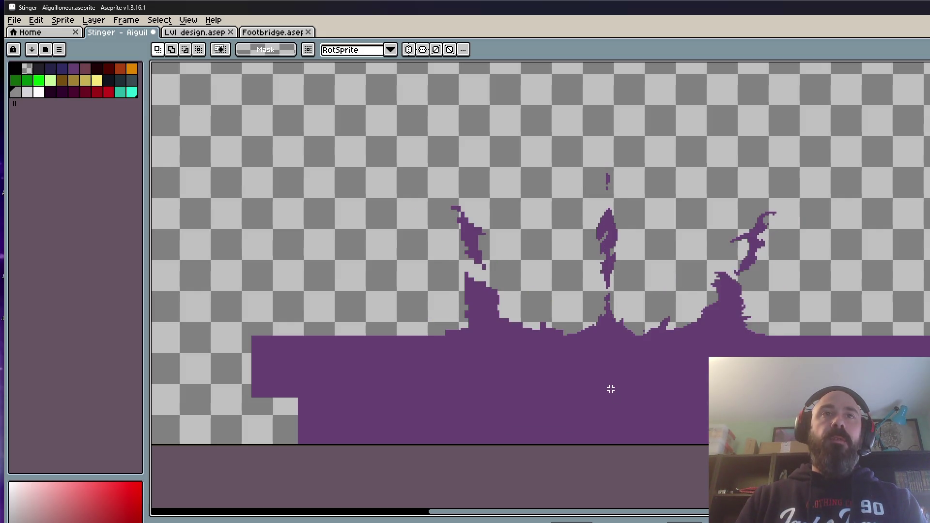
scroll(588, 284, up, 3)
- Pick the splash purple and paint into the notch, then undo the stroke
drag(528, 291, 704, 399)
scroll(598, 394, up, 1)
key(ctrl+d)
key(i)
click(571, 384)
scroll(539, 393, up, 1)
key(b)
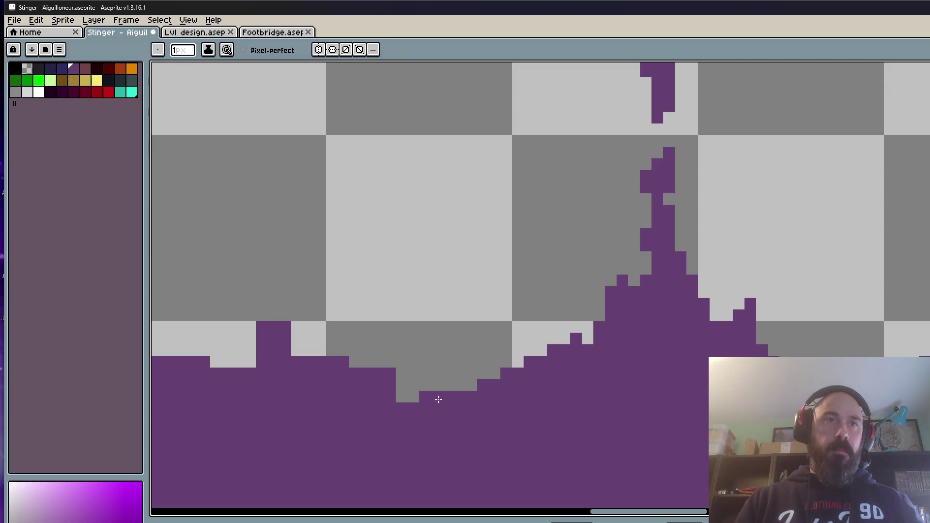
drag(417, 398, 449, 398)
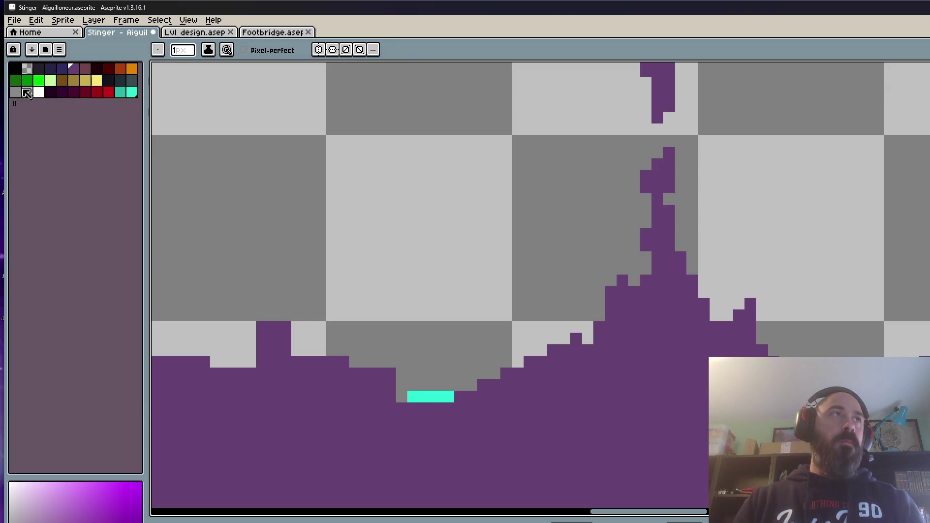
key(ctrl+z)
- Choose the transparent colour for erasing and replay the splash animation
click(27, 69)
scroll(414, 288, down, 5)
key(Return)
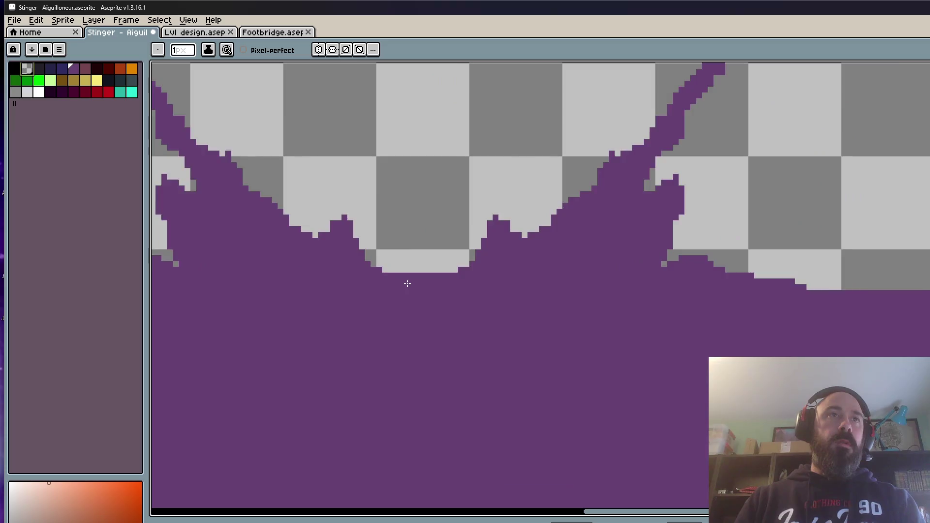
scroll(413, 288, down, 1)
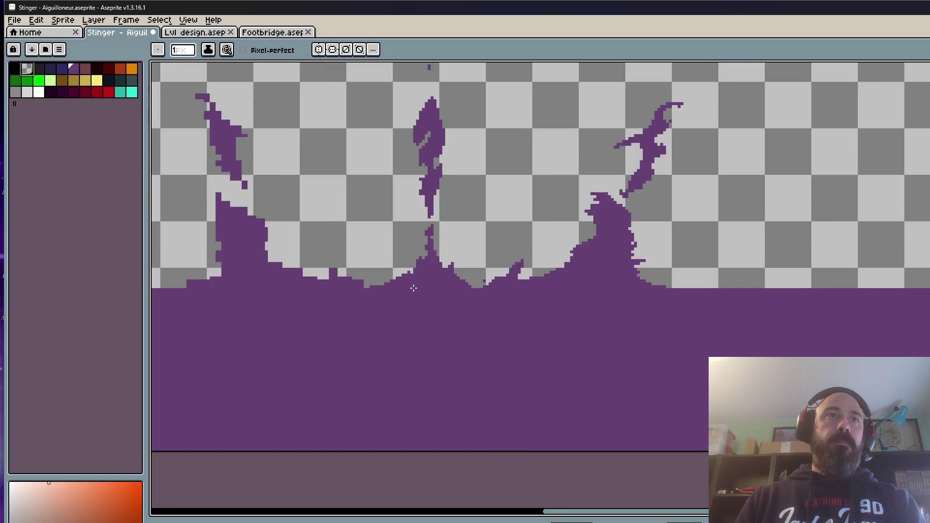
scroll(416, 274, up, 1)
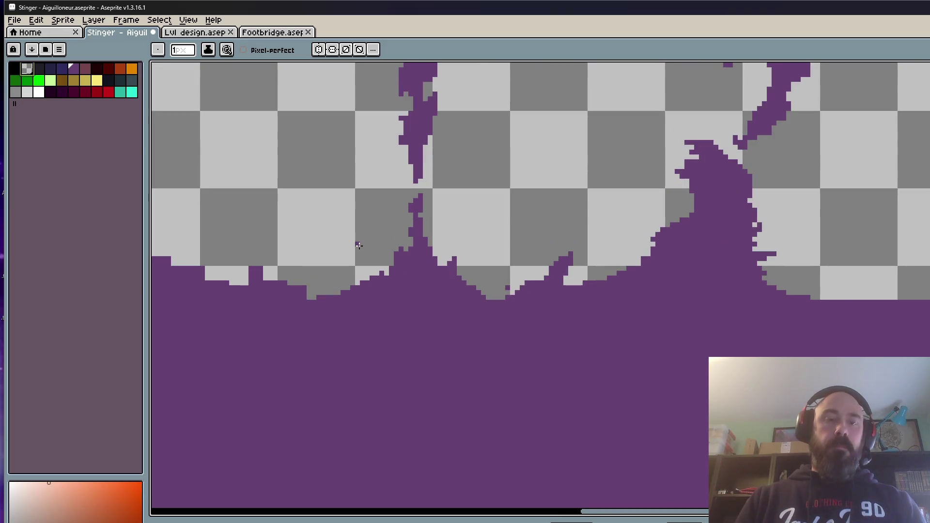
- Marquee-select the central spike, then undo and deselect it again
key(m)
scroll(359, 248, up, 1)
mouse_move(306, 178)
mouse_down()
mouse_move(483, 272)
mouse_move(533, 352)
mouse_up()
key(ctrl+d)
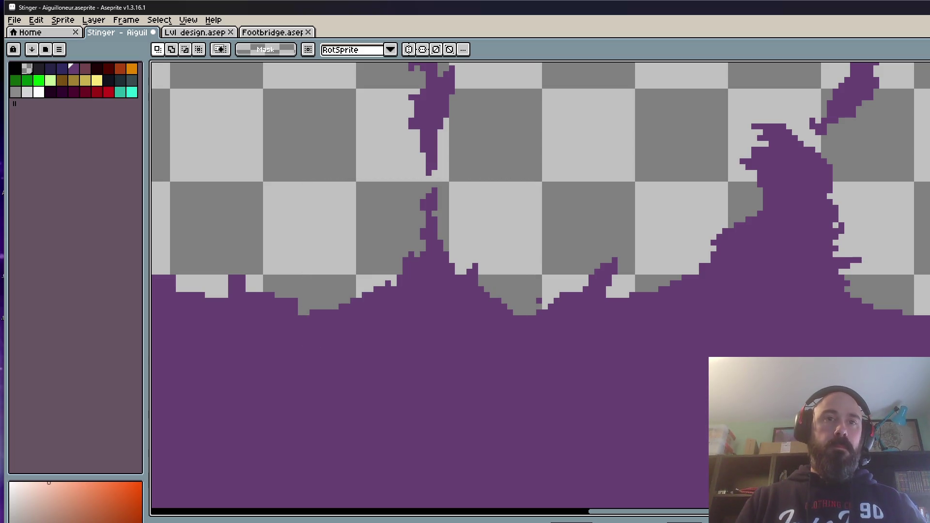
key(ctrl+z)
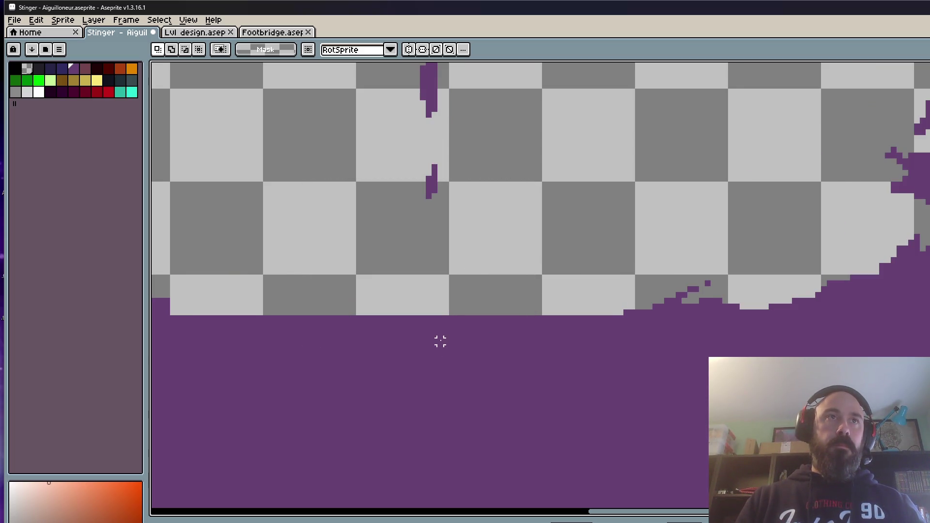
key(ctrl+z)
key(ctrl+d)
- Erase stray pixels along the central spike, its tip, right slope and left base step
key(b)
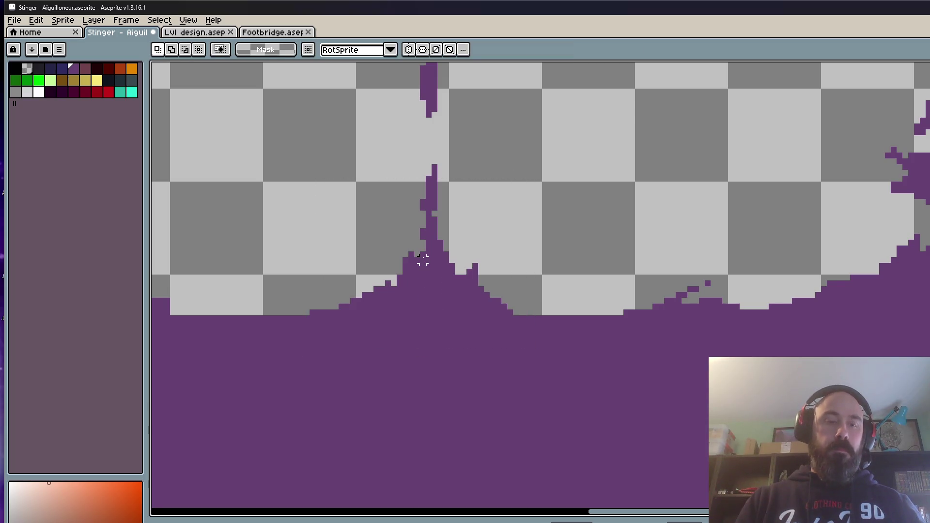
scroll(429, 261, up, 1)
mouse_move(430, 193)
mouse_down()
mouse_move(442, 185)
mouse_move(430, 225)
mouse_move(393, 263)
mouse_up()
drag(202, 368, 226, 368)
drag(446, 217, 458, 228)
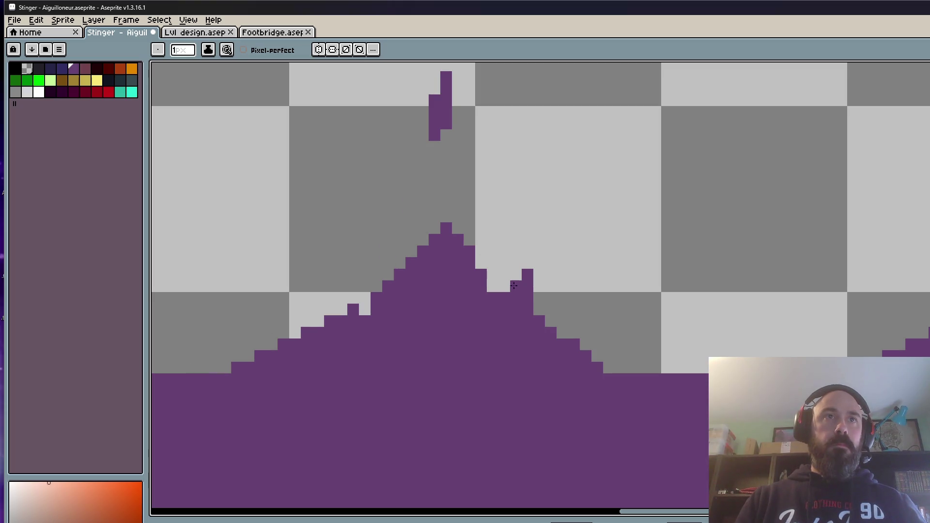
drag(597, 368, 516, 290)
mouse_move(458, 229)
mouse_down()
mouse_move(447, 298)
mouse_move(407, 270)
mouse_up()
- On another frame, erase purple pixels near the spike base and redraw the ground edge
scroll(458, 253, down, 3)
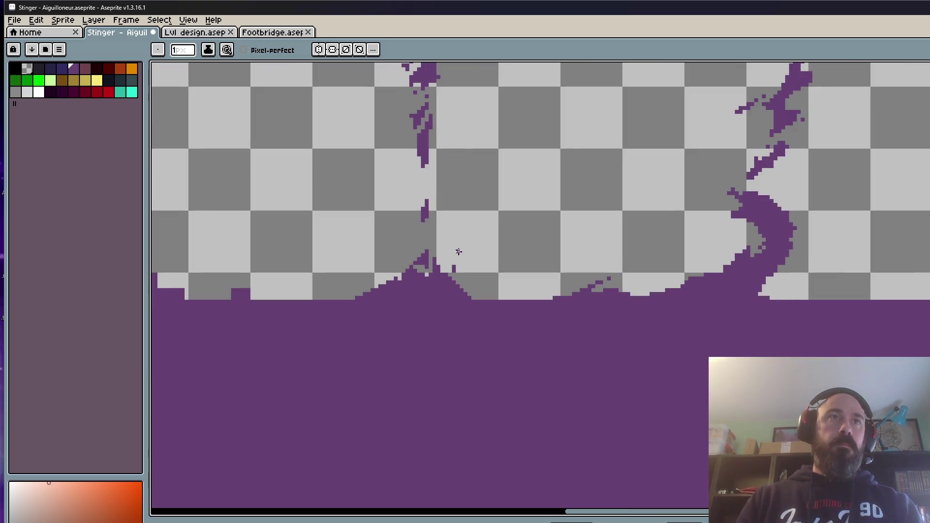
key(Right)
key(Right)
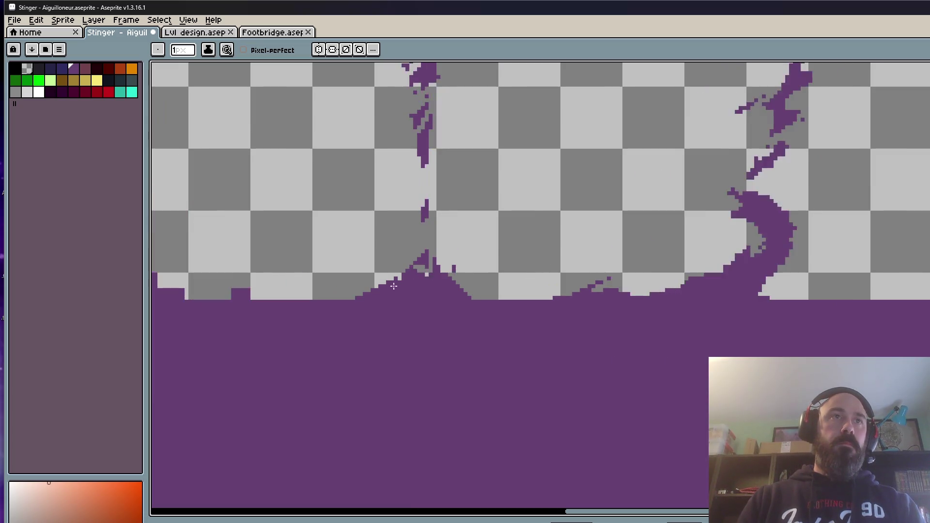
scroll(390, 285, up, 1)
mouse_move(398, 276)
mouse_down()
mouse_move(356, 304)
mouse_move(392, 284)
mouse_up()
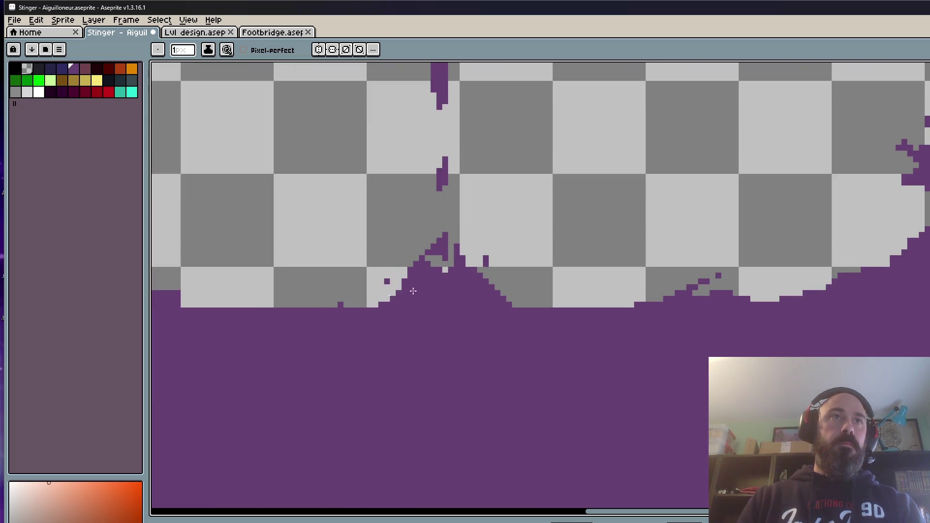
drag(480, 269, 525, 299)
- Step back and forth between animation frames to compare the edited splash
key(Right)
key(Left)
key(Right)
key(Left)
key(Right)
key(Right)
key(Left)
key(Left)
scroll(485, 301, down, 1)
key(Right)
key(Left)
scroll(490, 285, up, 1)
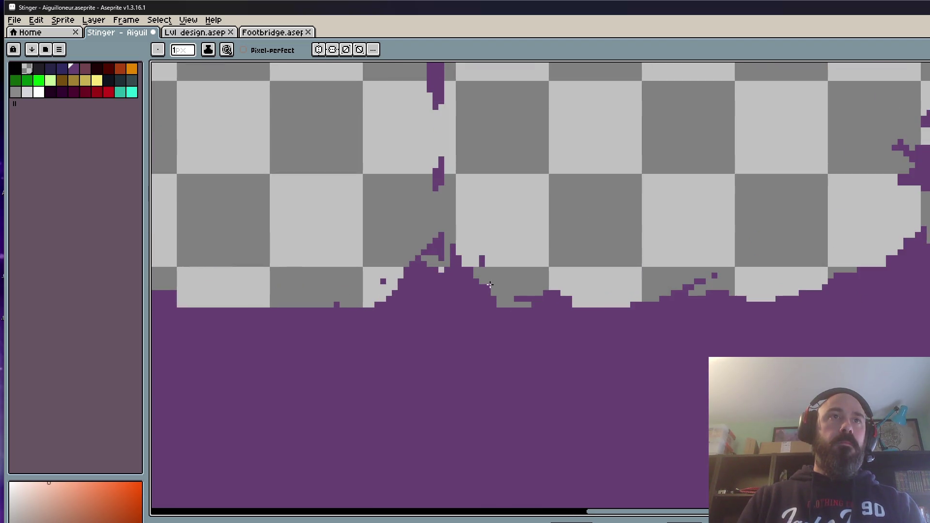
key(Right)
- Review the frames and reselect the spikes to check the cleaned-up splash
key(Left)
scroll(455, 263, up, 1)
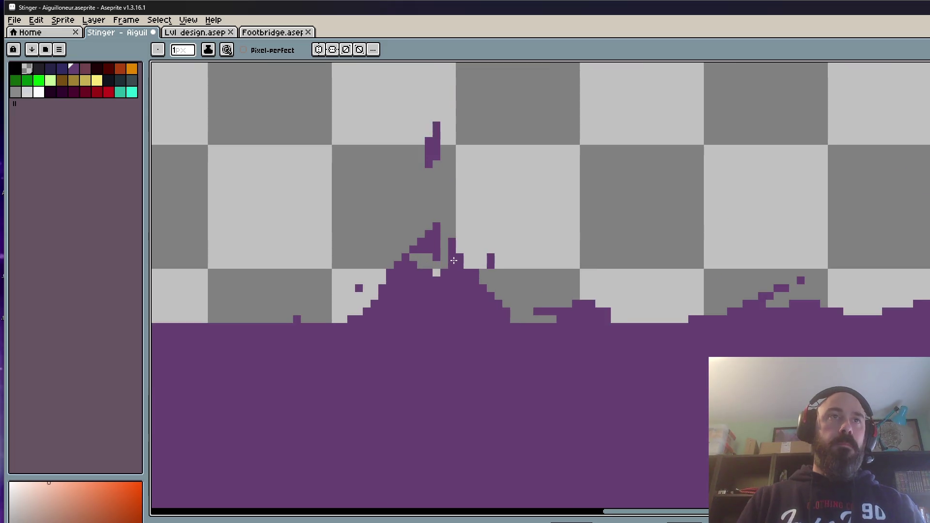
- Marquee-select the spikes, shift them right and commit the move
key(m)
drag(439, 227, 613, 325)
drag(612, 312, 643, 312)
key(Return)
scroll(503, 179, down, 1)
key(Right)
key(Left)
scroll(519, 238, up, 1)
drag(449, 178, 534, 254)
key(Right)
key(Right)
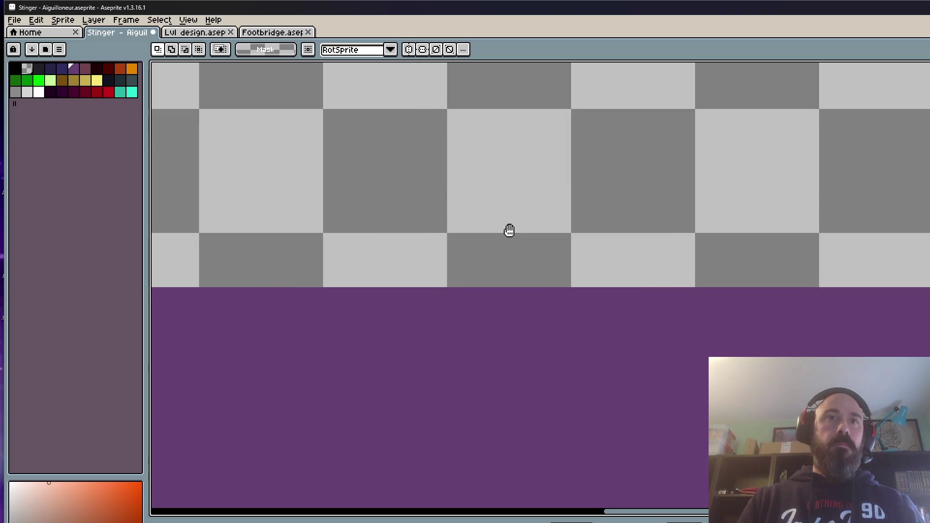
scroll(524, 320, down, 1)
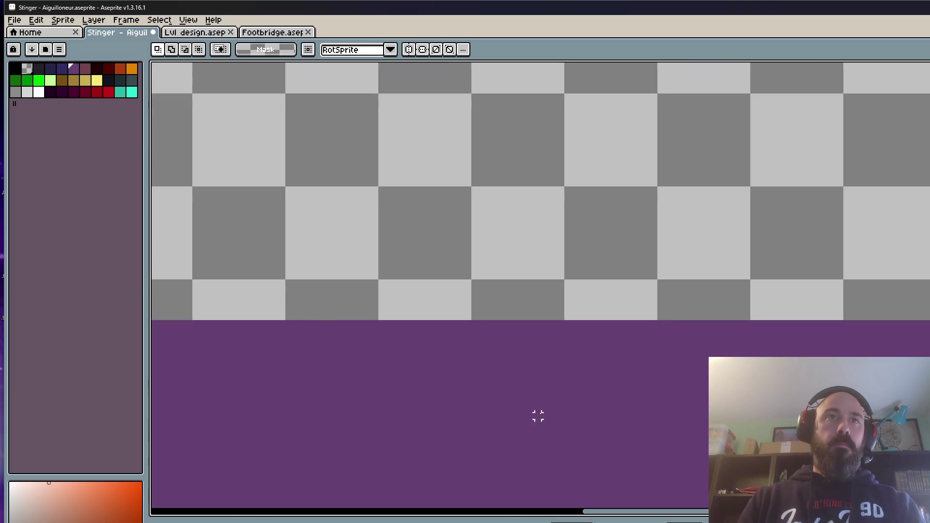
scroll(525, 363, down, 1)
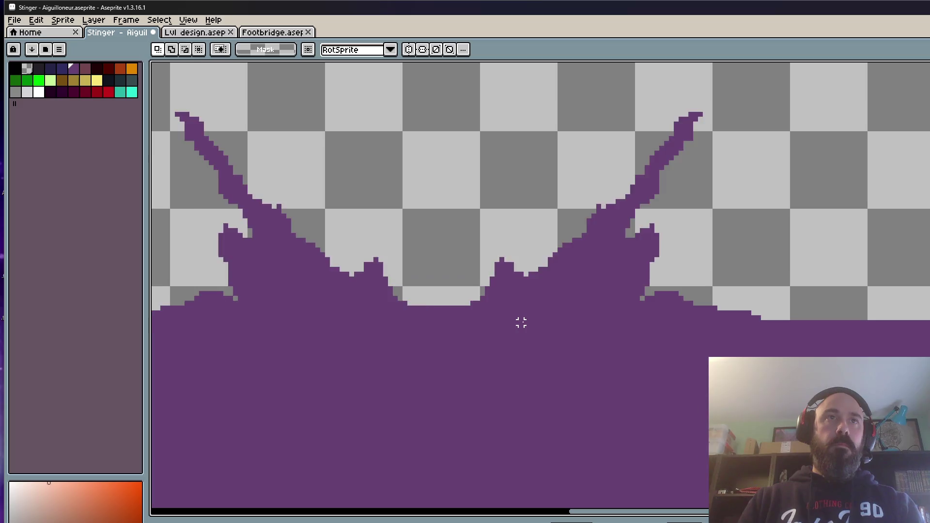
scroll(520, 323, down, 1)
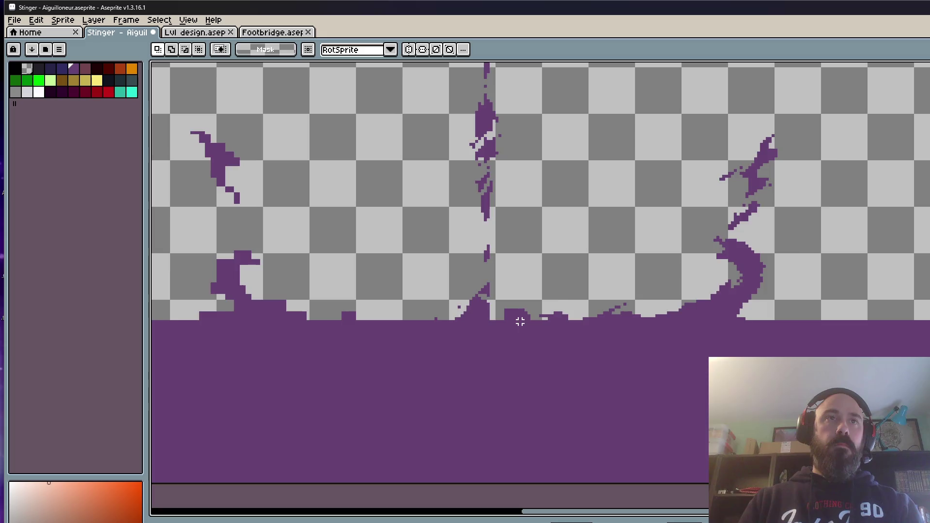
scroll(494, 306, up, 2)
- Use the Pencil to clean up stray purple pixels and bumps around the splash spike
drag(416, 240, 501, 320)
click(452, 301)
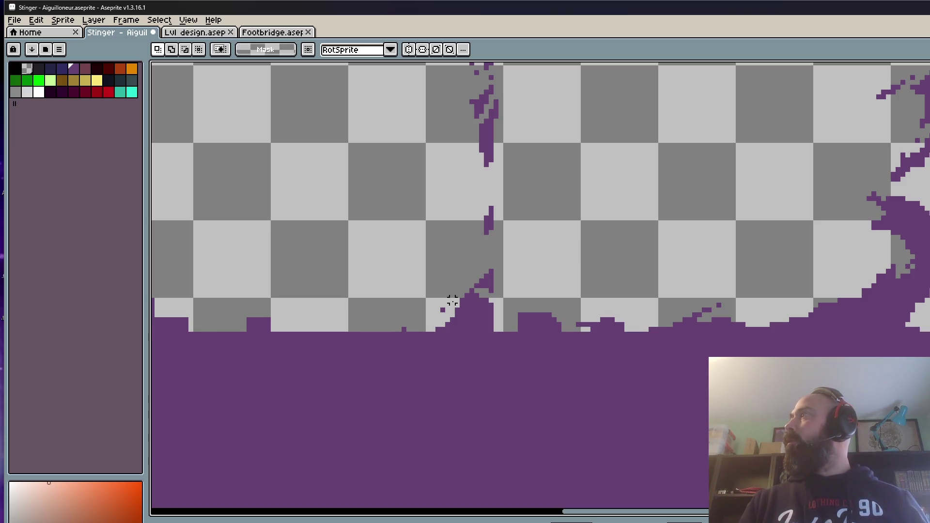
key(b)
scroll(451, 278, up, 4)
drag(538, 247, 437, 348)
mouse_move(340, 391)
mouse_down()
mouse_move(513, 307)
mouse_move(468, 366)
mouse_move(548, 296)
mouse_move(595, 364)
mouse_move(646, 392)
mouse_move(562, 378)
mouse_move(557, 386)
mouse_up()
mouse_move(612, 352)
mouse_down()
mouse_move(698, 383)
mouse_move(693, 371)
mouse_move(606, 340)
mouse_up()
scroll(614, 335, down, 3)
- Compare the neighbouring animation frames, then return to the original splash frame
key(Right)
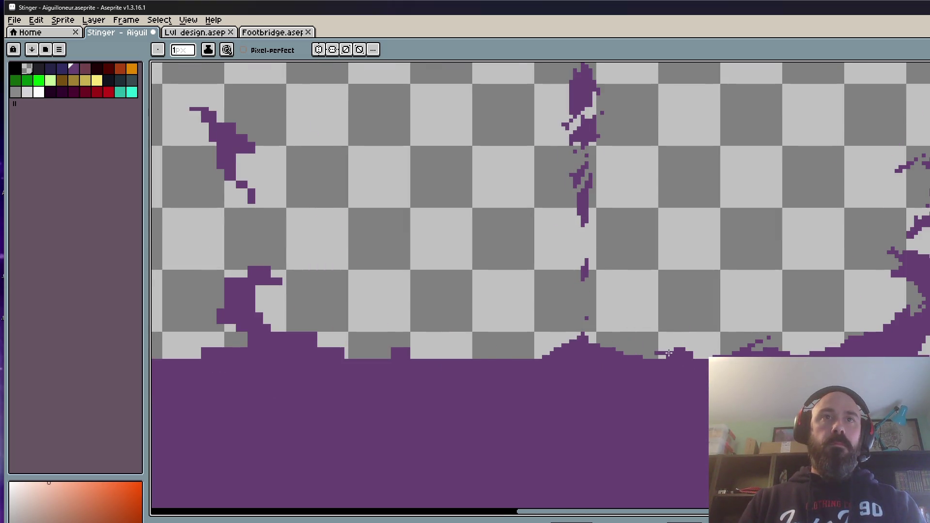
scroll(668, 353, up, 3)
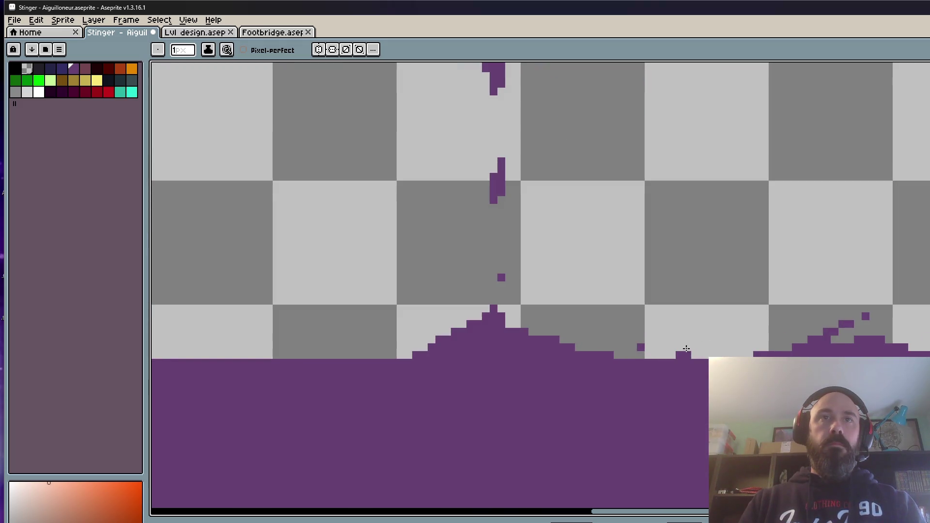
scroll(715, 353, down, 3)
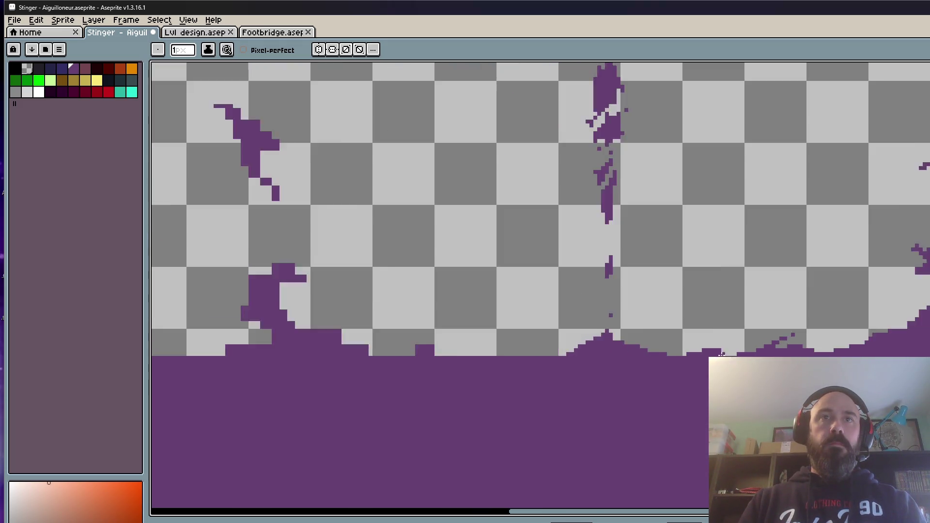
key(Right)
scroll(770, 354, up, 3)
scroll(776, 355, down, 3)
key(Left)
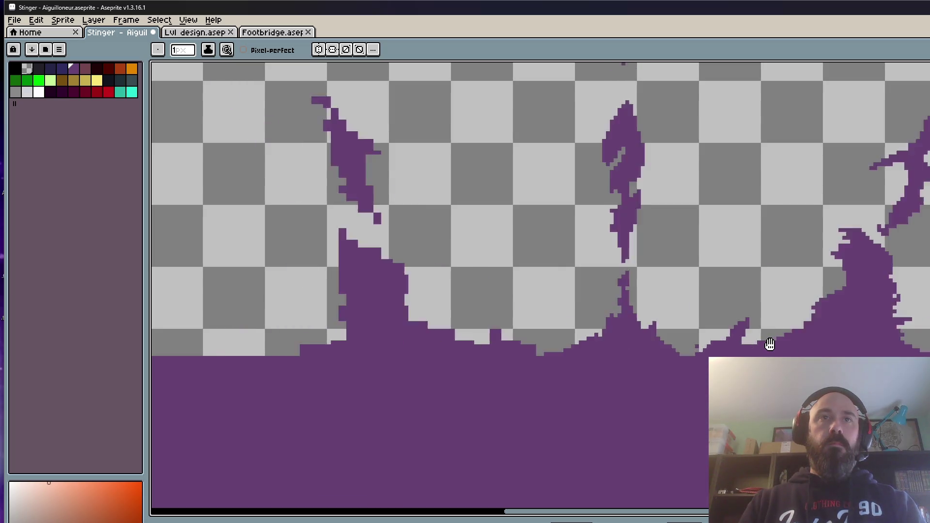
scroll(736, 261, down, 2)
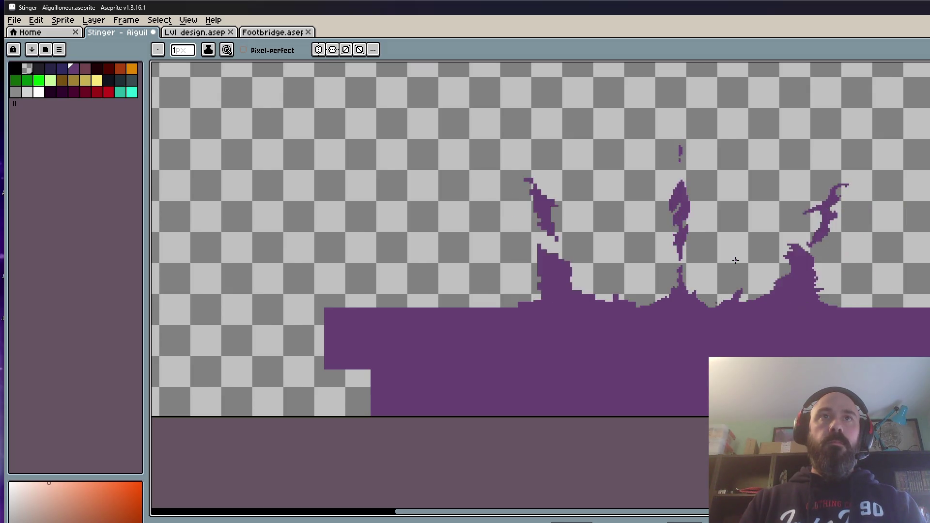
scroll(677, 167, up, 1)
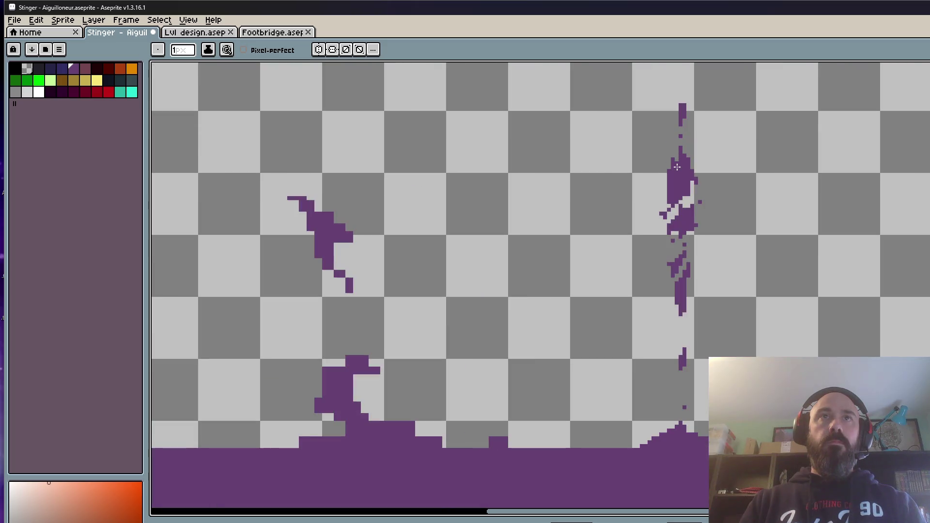
scroll(677, 167, up, 1)
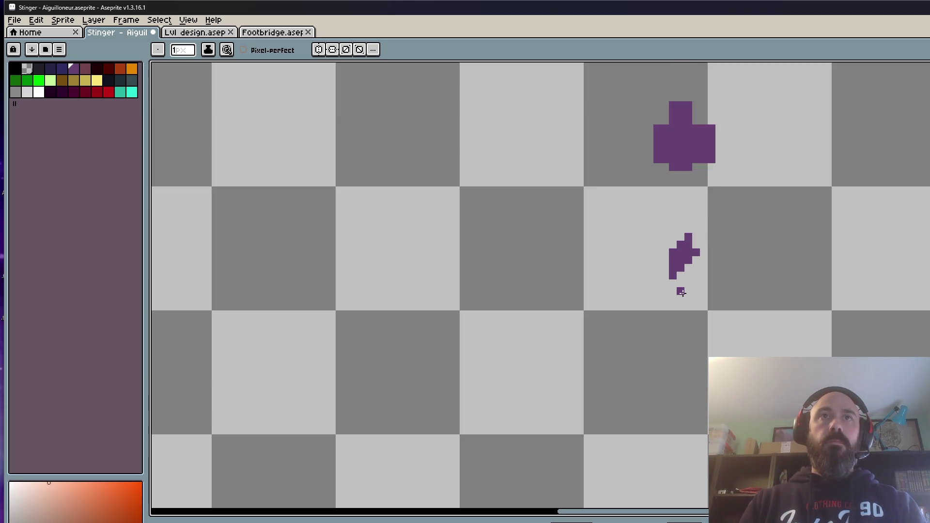
scroll(680, 304, down, 1)
scroll(677, 340, up, 2)
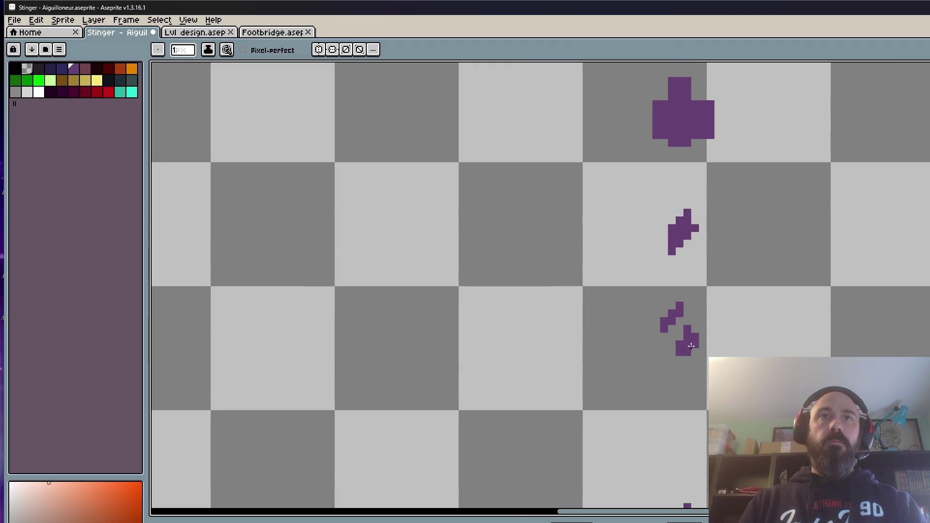
scroll(712, 326, down, 1)
scroll(700, 324, up, 1)
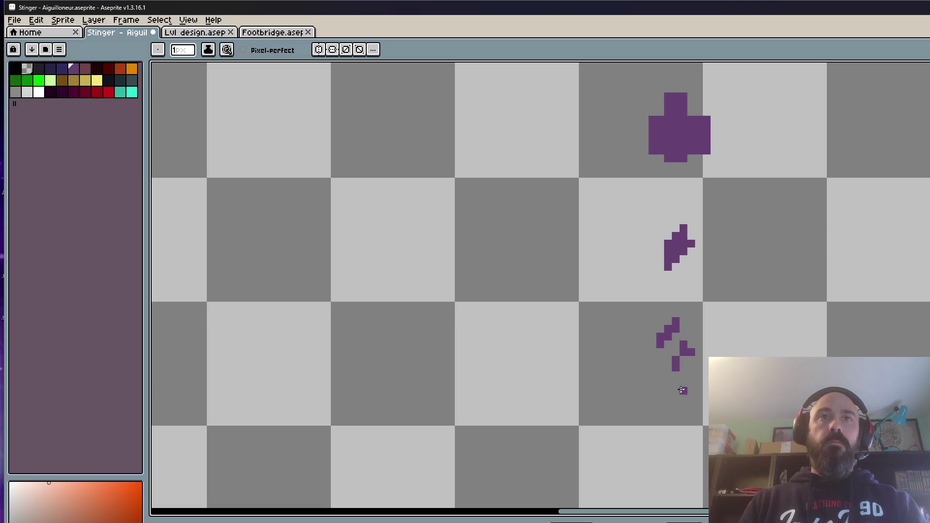
scroll(675, 305, down, 4)
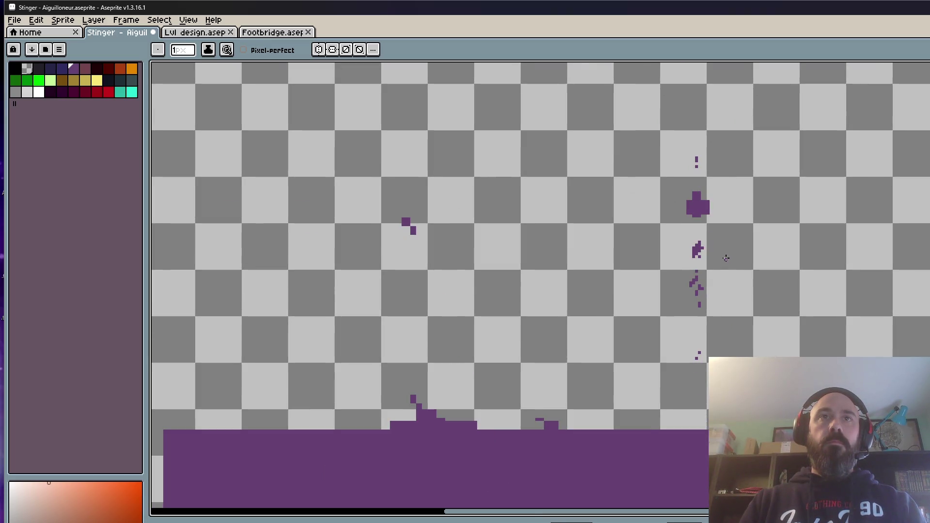
scroll(696, 202, up, 3)
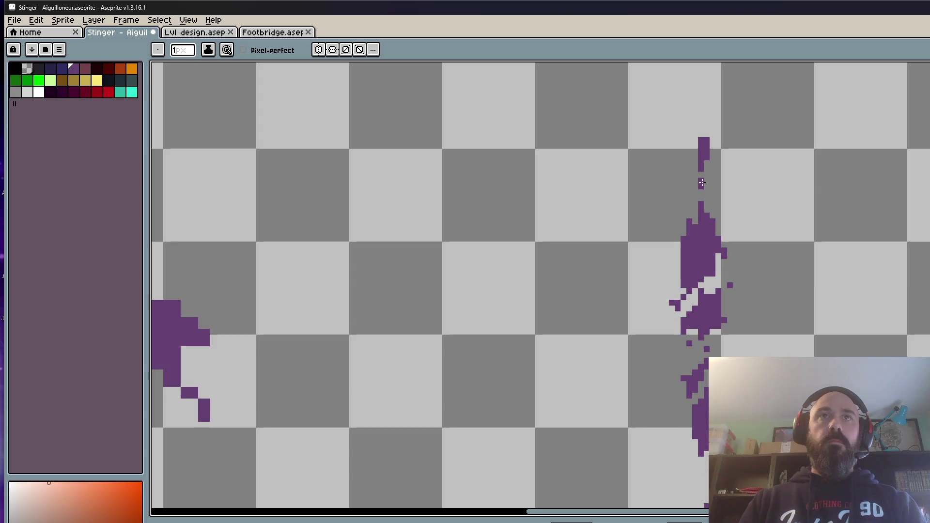
- Paint purple pixels along the left edge of the tall central splash
mouse_move(702, 200)
mouse_down()
mouse_move(677, 207)
mouse_move(713, 180)
mouse_move(688, 177)
mouse_move(679, 233)
mouse_move(705, 228)
mouse_move(702, 210)
mouse_move(684, 227)
mouse_move(702, 209)
mouse_move(725, 227)
mouse_move(718, 195)
mouse_up()
scroll(702, 210, down, 1)
scroll(702, 210, up, 1)
- Play the sprite animation to preview the retouched splash
key(Return)
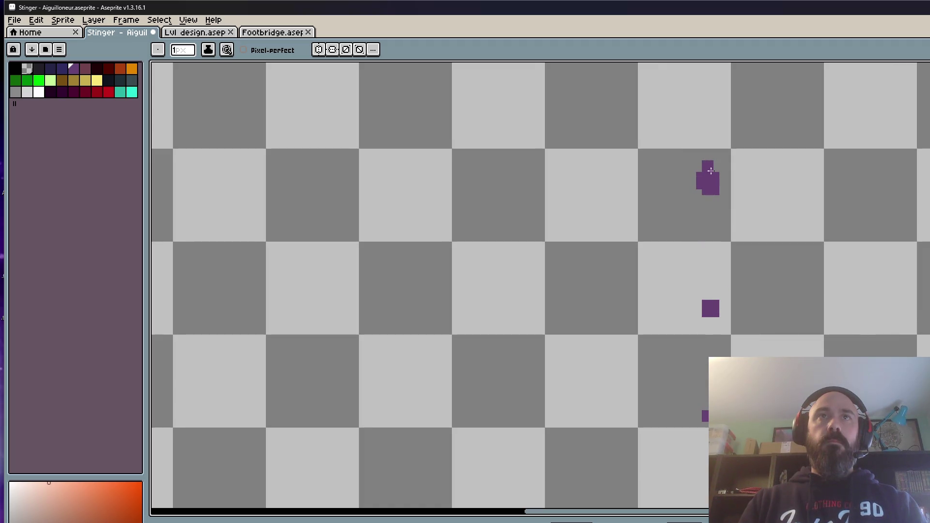
scroll(715, 178, down, 2)
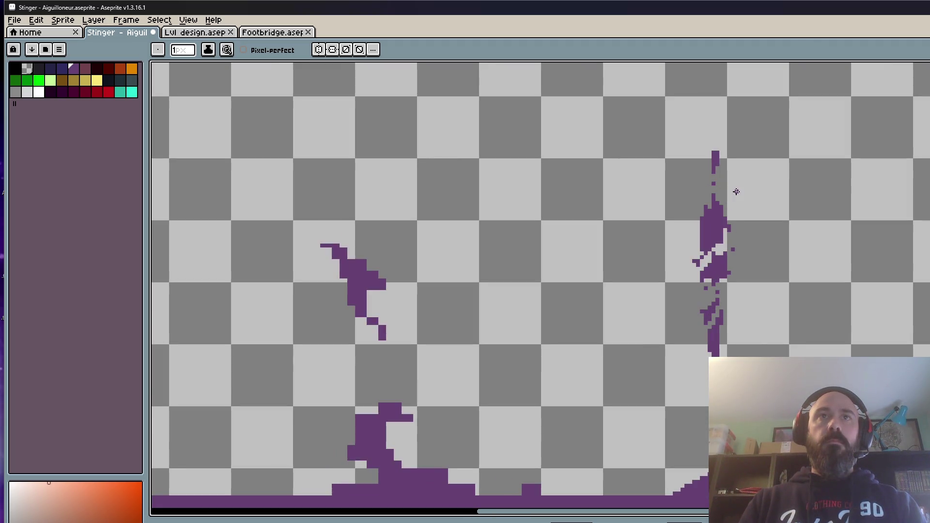
scroll(722, 253, up, 2)
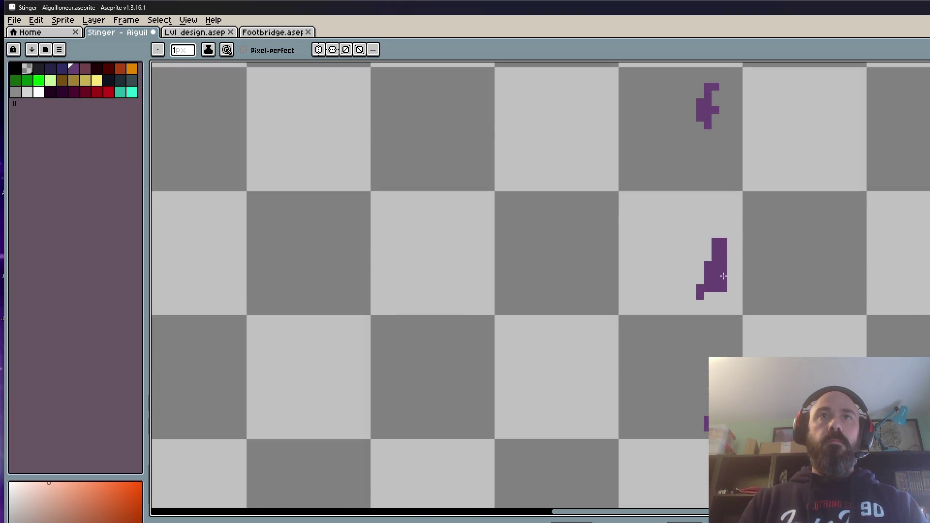
scroll(724, 271, down, 2)
scroll(724, 253, up, 1)
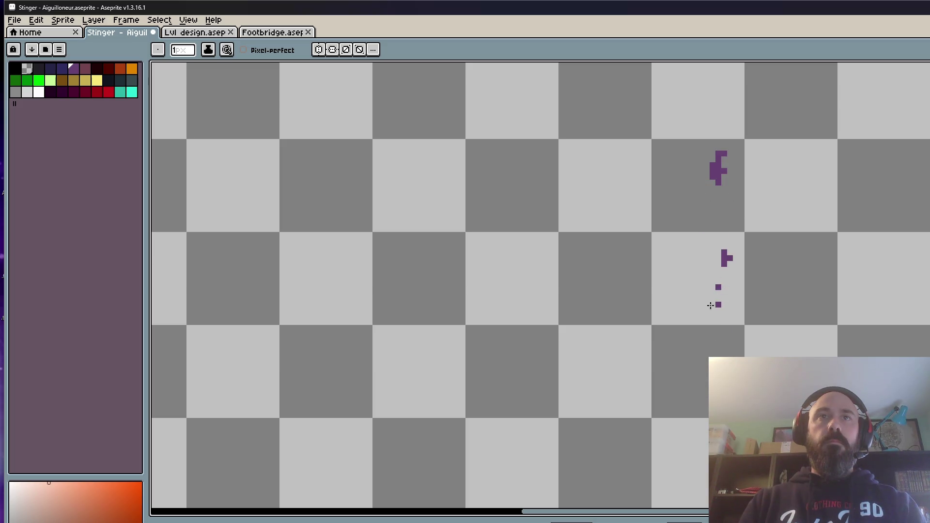
scroll(749, 339, down, 2)
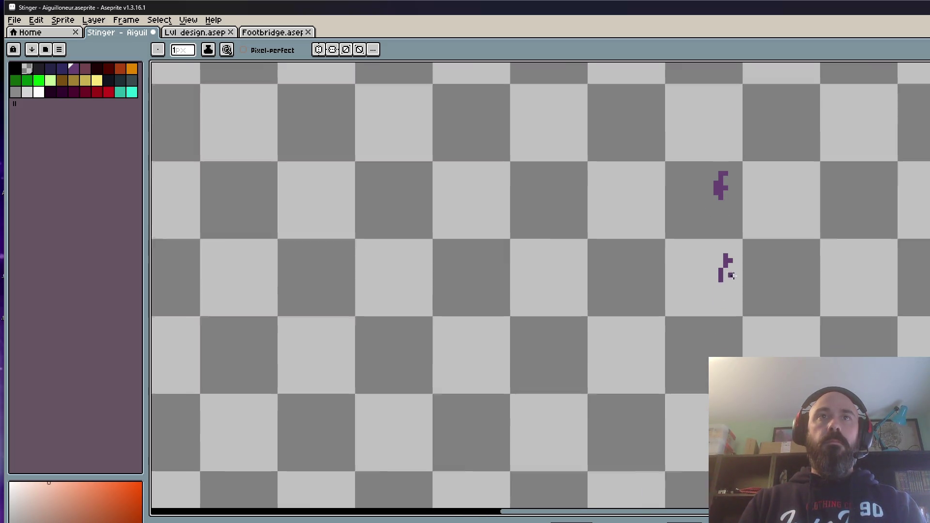
scroll(750, 343, down, 2)
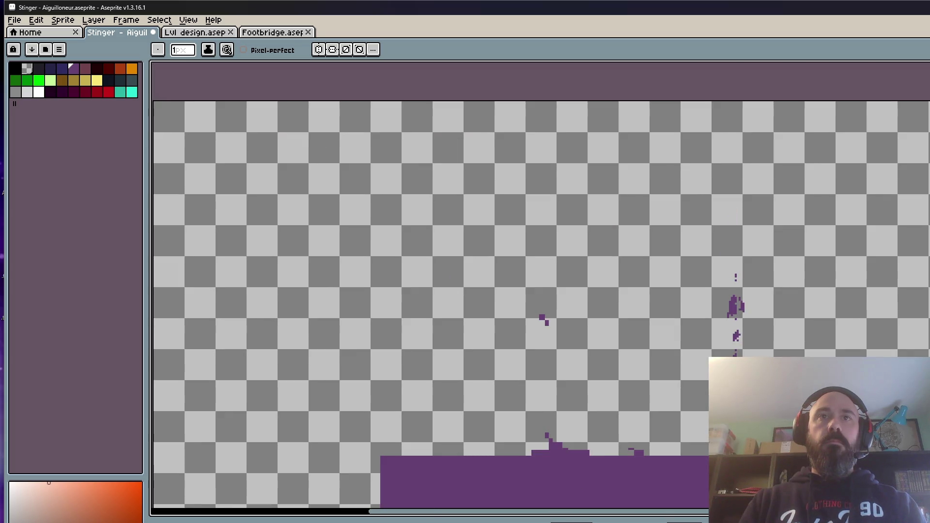
scroll(722, 277, up, 3)
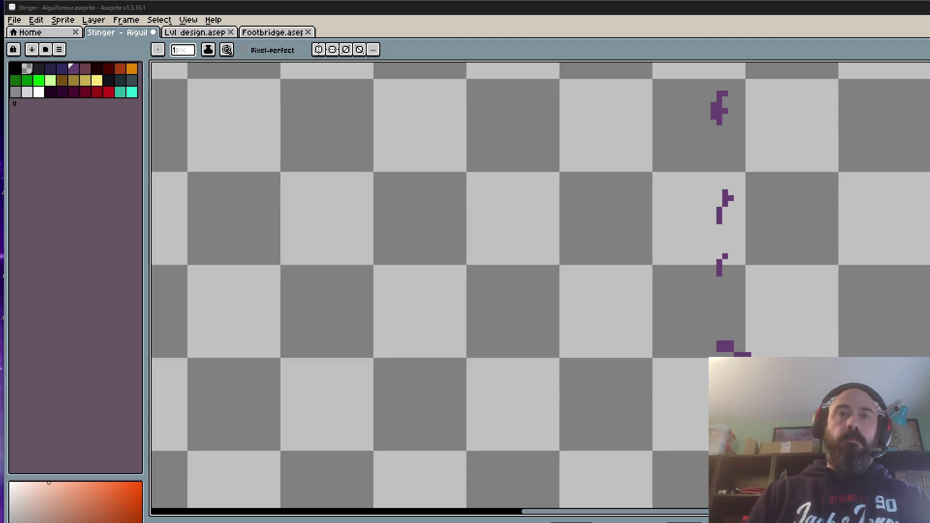
scroll(677, 466, down, 1)
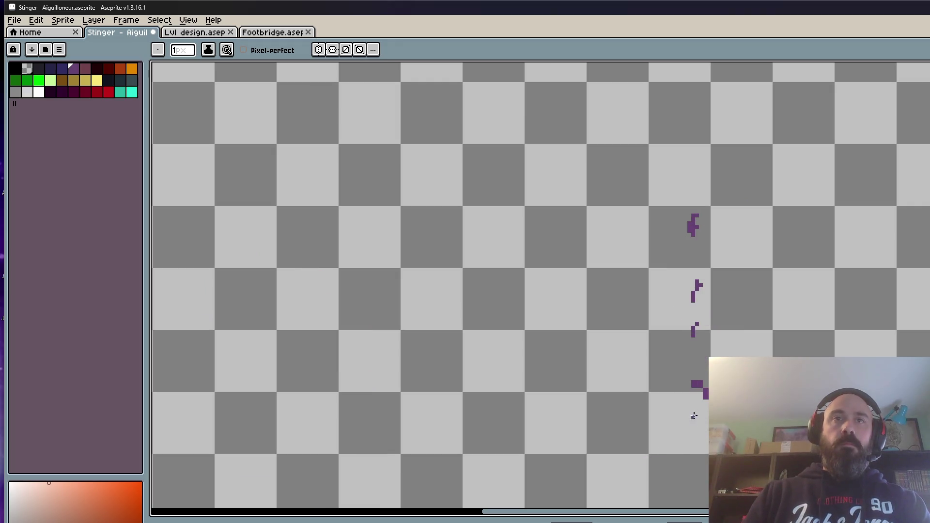
scroll(756, 442, down, 1)
scroll(867, 402, up, 1)
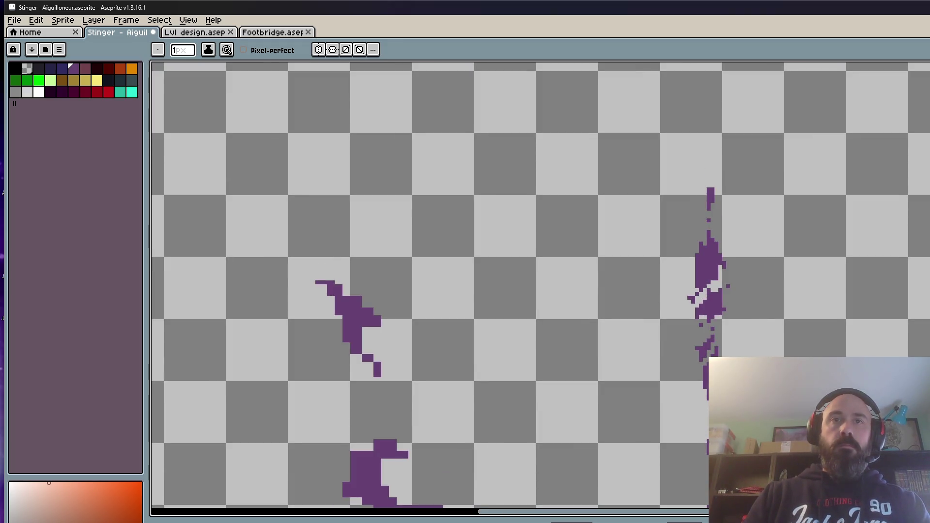
scroll(867, 402, up, 2)
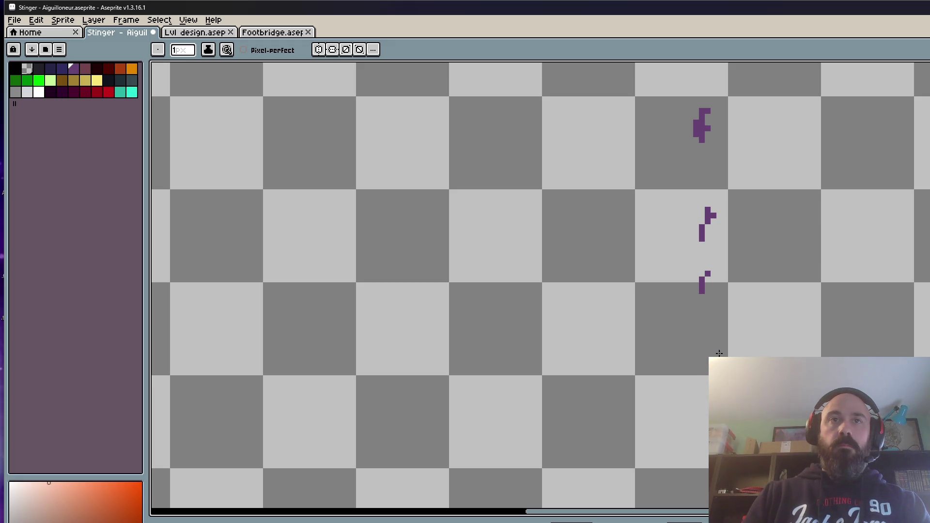
scroll(541, 289, down, 5)
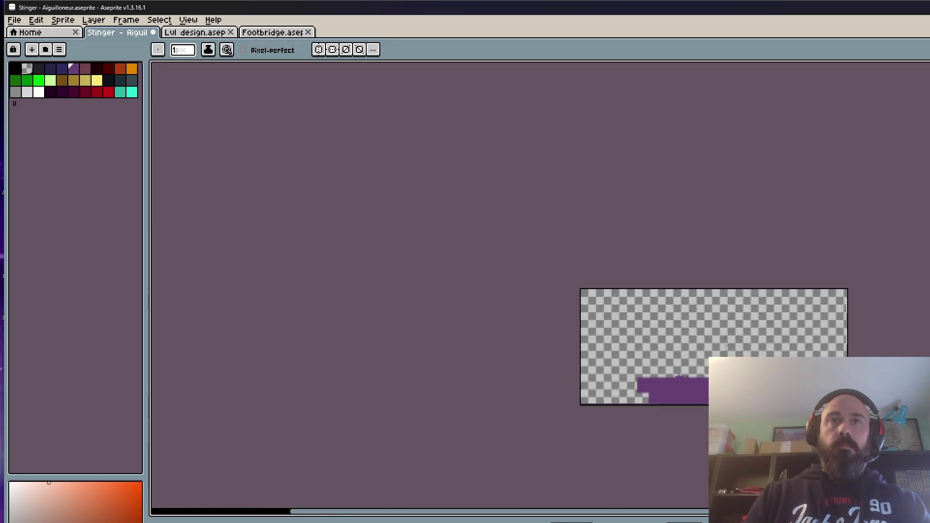
scroll(541, 289, up, 3)
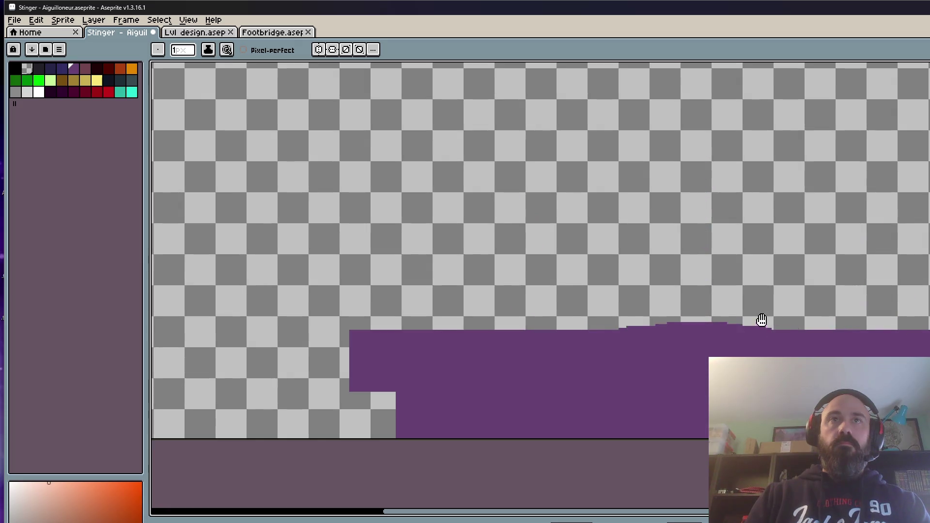
scroll(713, 218, up, 2)
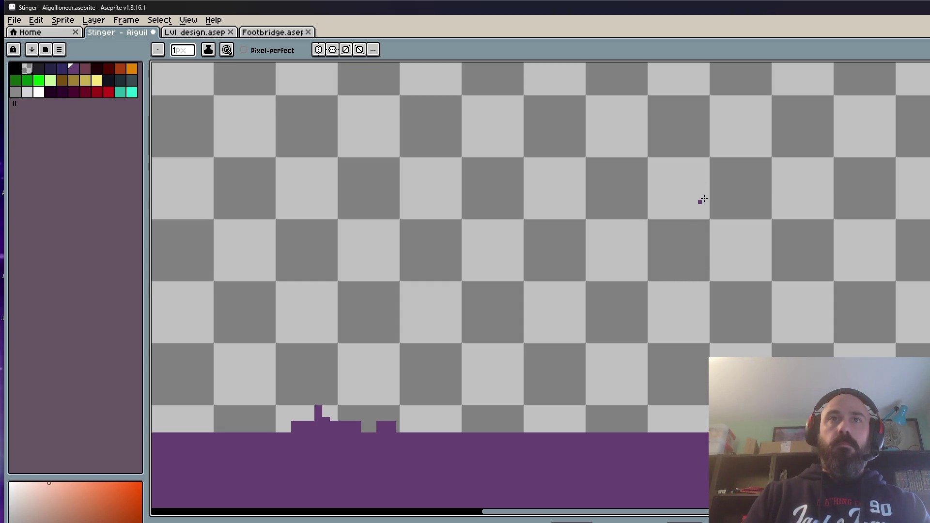
key(m)
drag(645, 81, 734, 272)
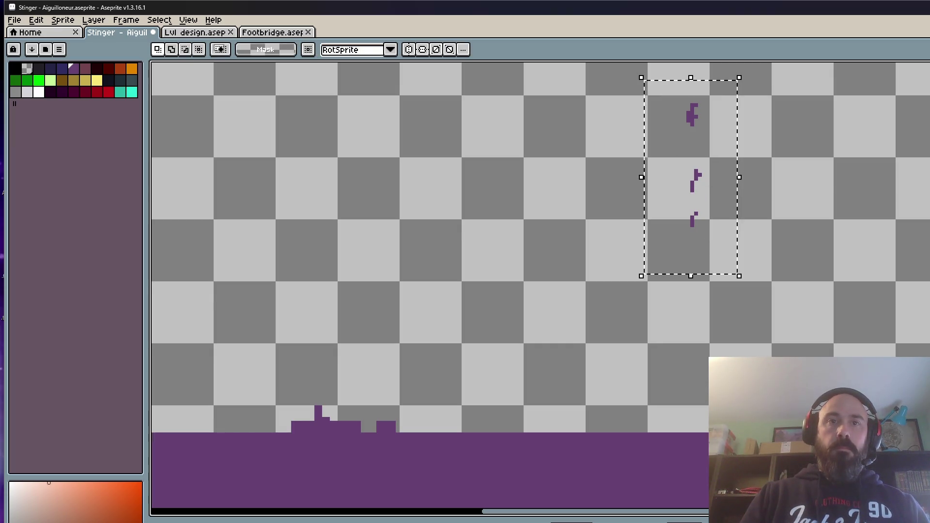
key(Delete)
key(ctrl+z)
key(ctrl+d)
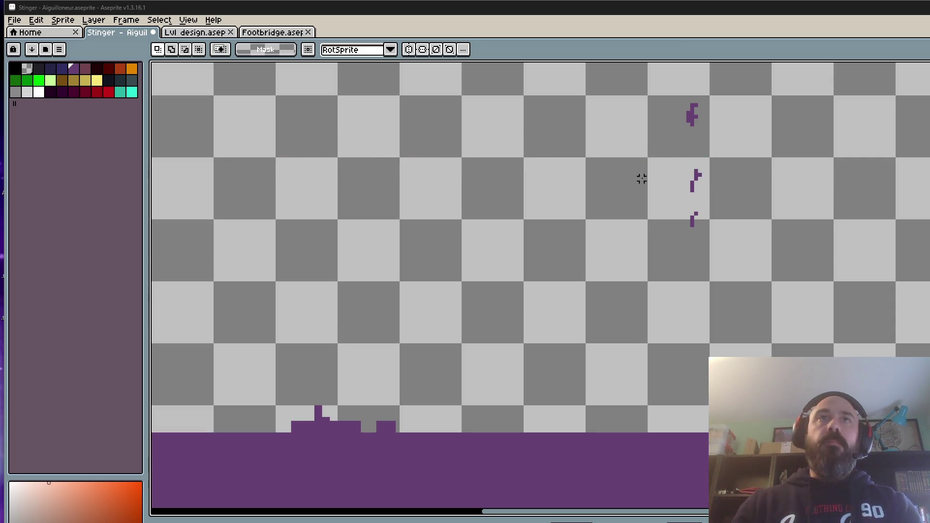
scroll(675, 165, up, 1)
scroll(678, 116, down, 3)
double_click(727, 8)
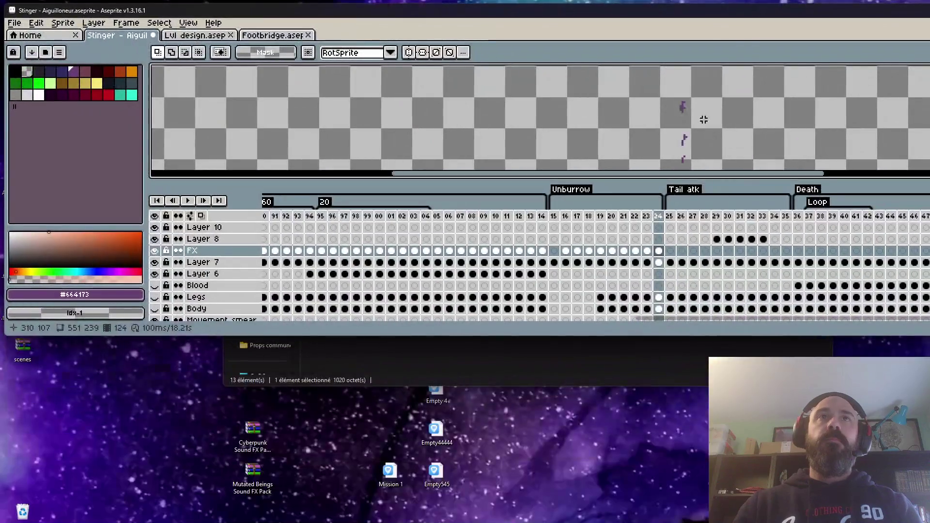
double_click(732, 16)
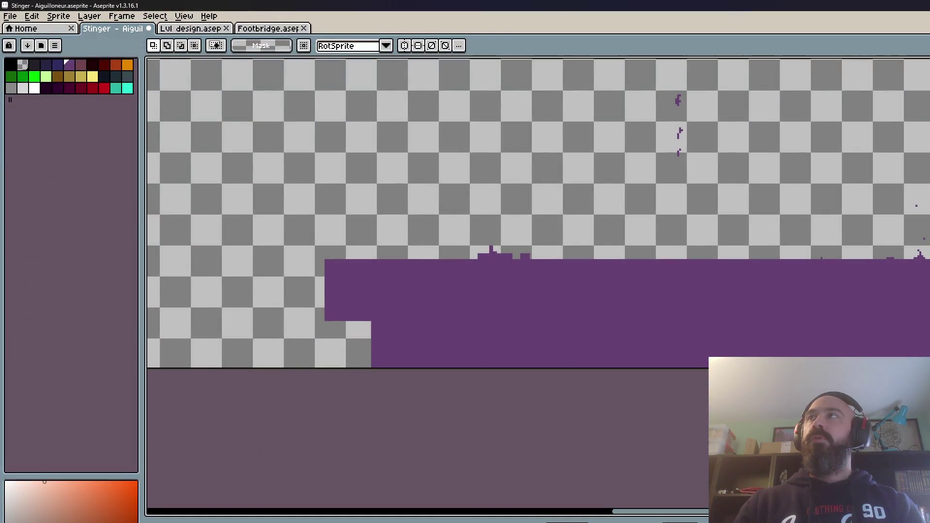
key(super+Down)
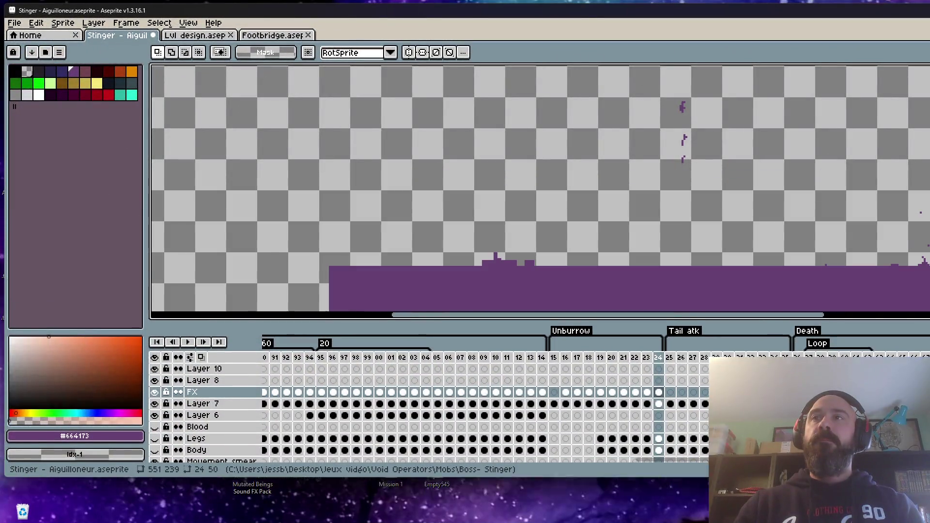
key(super+Up)
key(Tab)
scroll(701, 200, down, 1)
scroll(701, 200, up, 1)
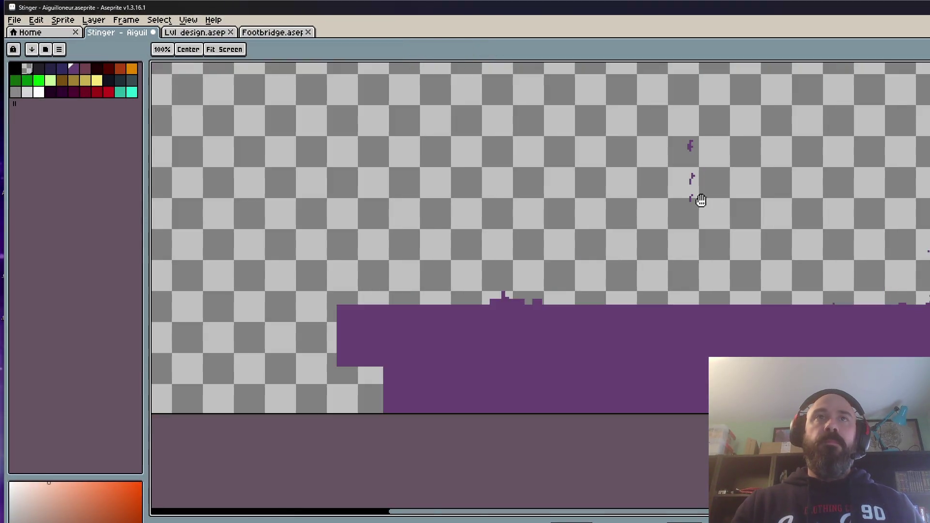
scroll(701, 200, up, 1)
scroll(624, 235, up, 1)
key(m)
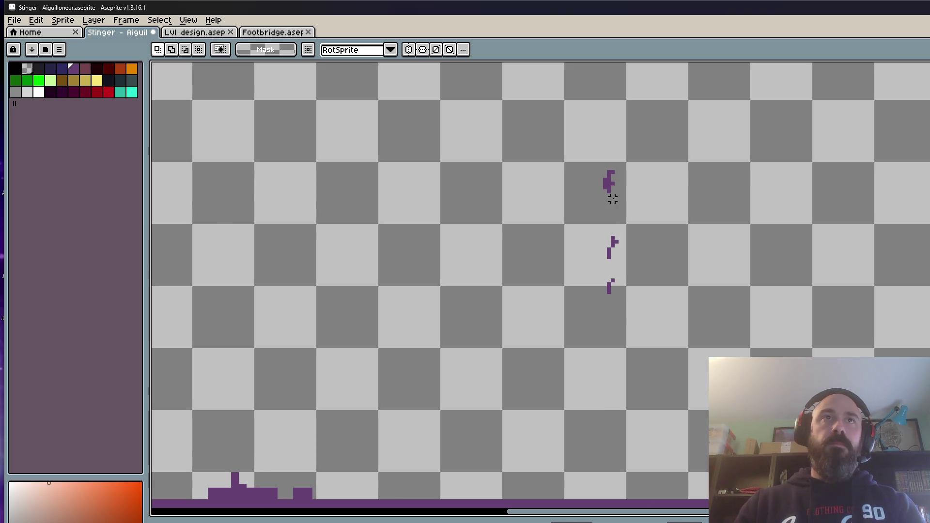
- Step to another frame, then briefly select and release the small top spike
key(Return)
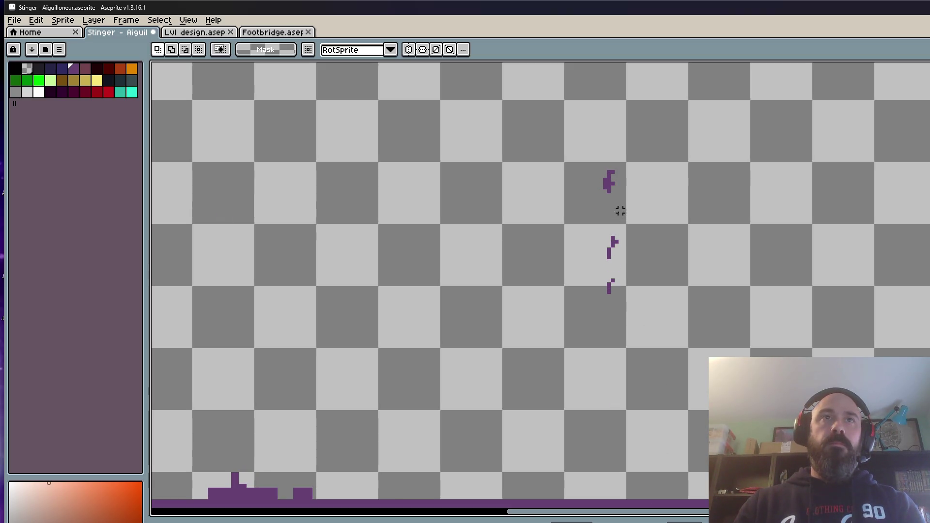
scroll(620, 211, up, 2)
drag(595, 131, 660, 226)
click(633, 189)
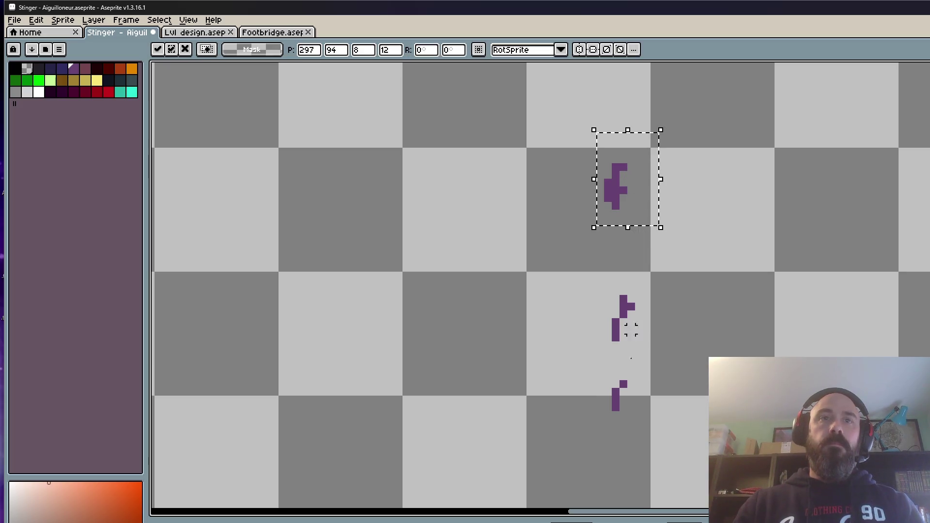
key(Return)
scroll(660, 276, down, 3)
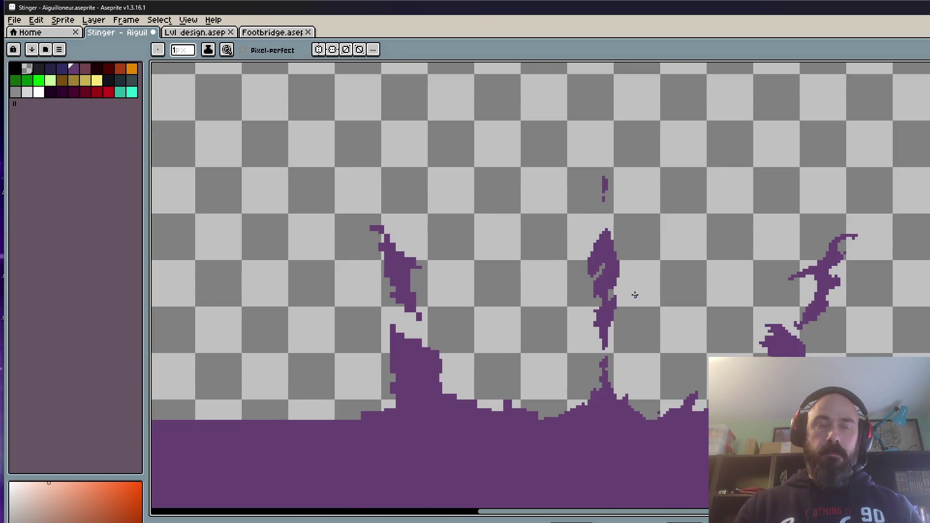
- With the Rectangular Marquee, box in the left splash shape instead of the right-hand area
key(m)
scroll(635, 295, down, 4)
scroll(634, 296, up, 3)
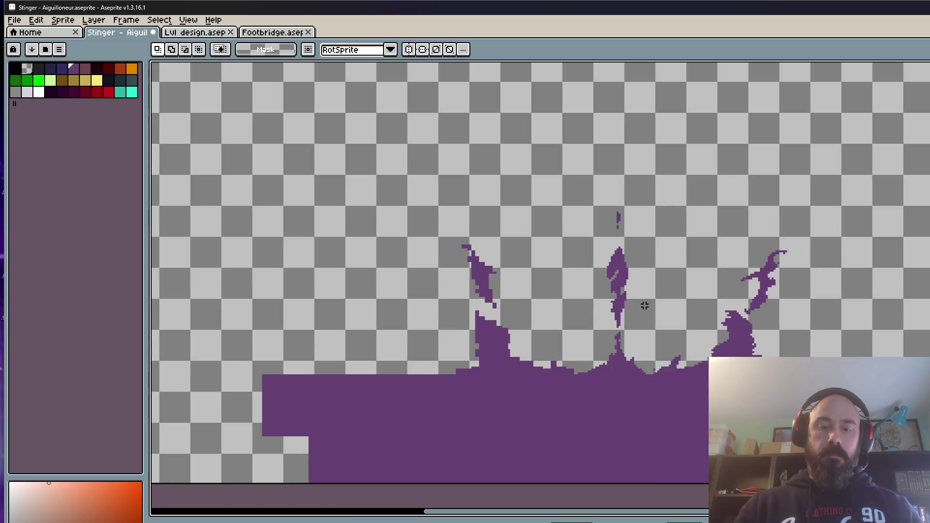
scroll(647, 306, up, 1)
mouse_move(638, 183)
mouse_down()
mouse_move(838, 343)
mouse_move(874, 407)
mouse_up()
mouse_move(259, 138)
mouse_down()
mouse_move(457, 347)
mouse_move(534, 411)
mouse_up()
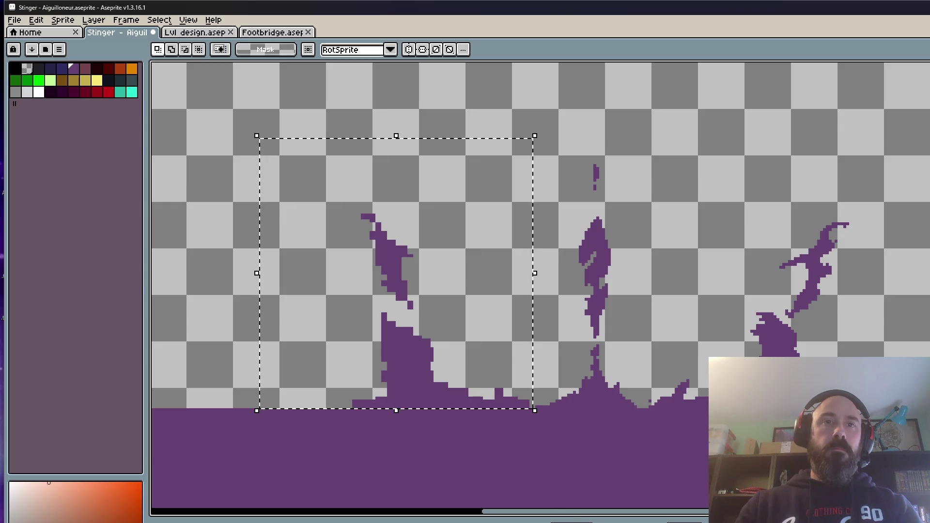
- Delete the left splash and place a horizontally flipped copy of the right splash there
key(Delete)
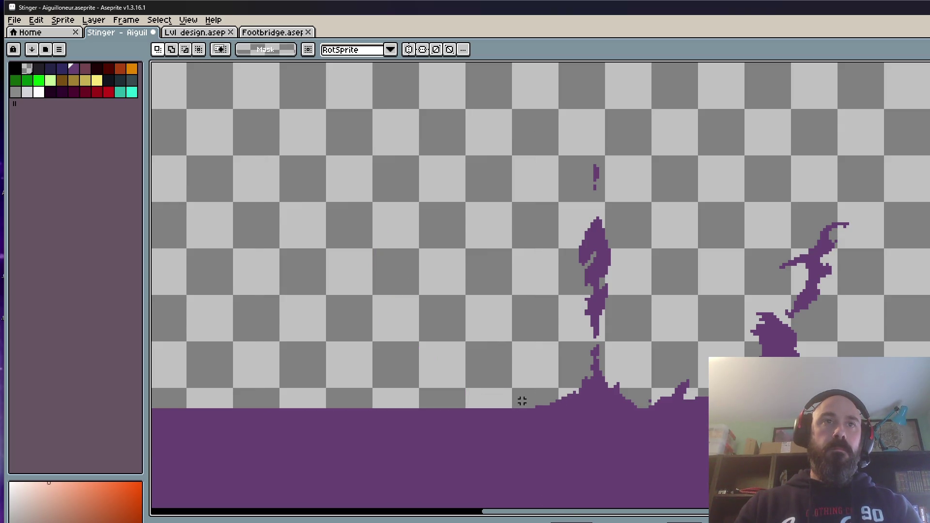
key(ctrl+t)
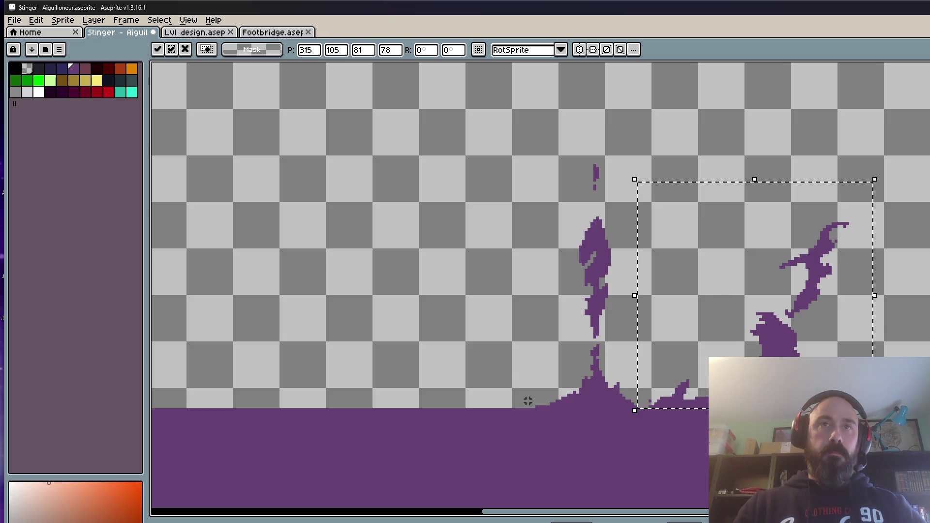
key(shift+h)
drag(772, 401, 449, 401)
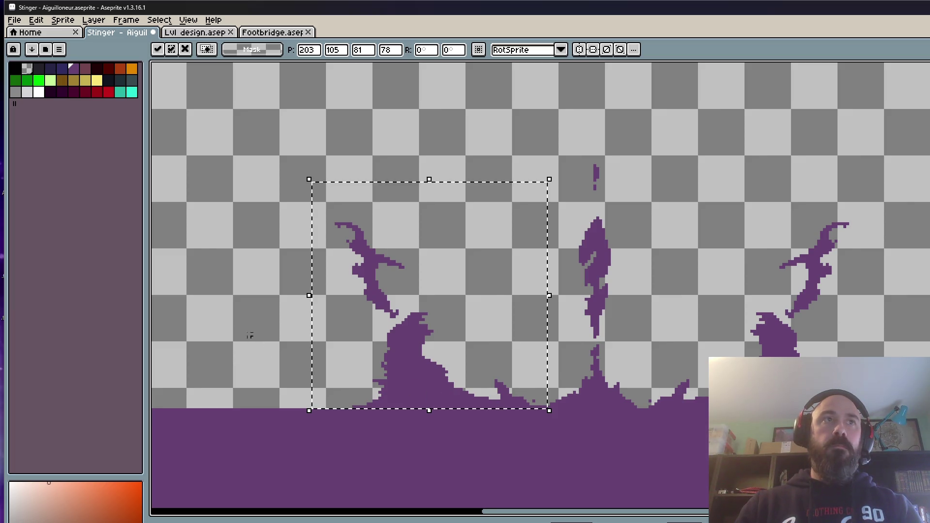
click(230, 316)
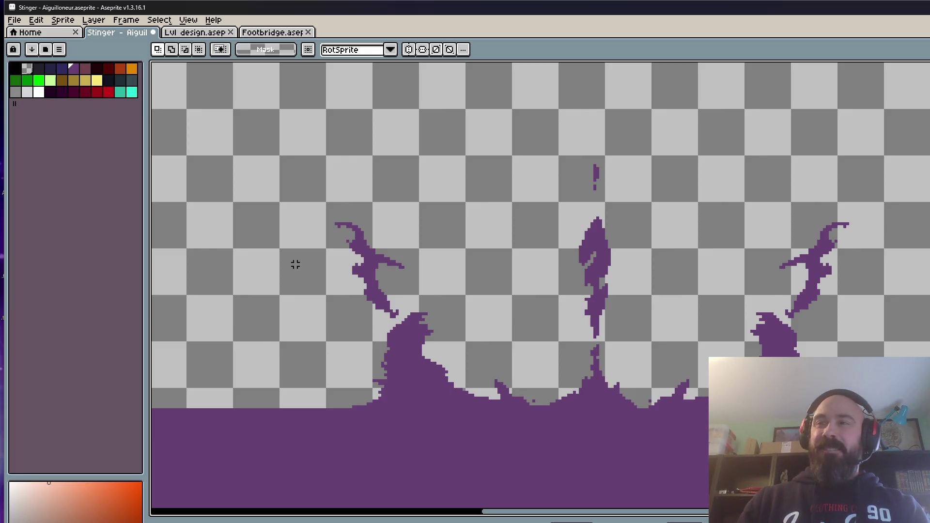
- Preview the animation, then reselect the new left splash and commit the adjustment
scroll(509, 274, down, 1)
key(Return)
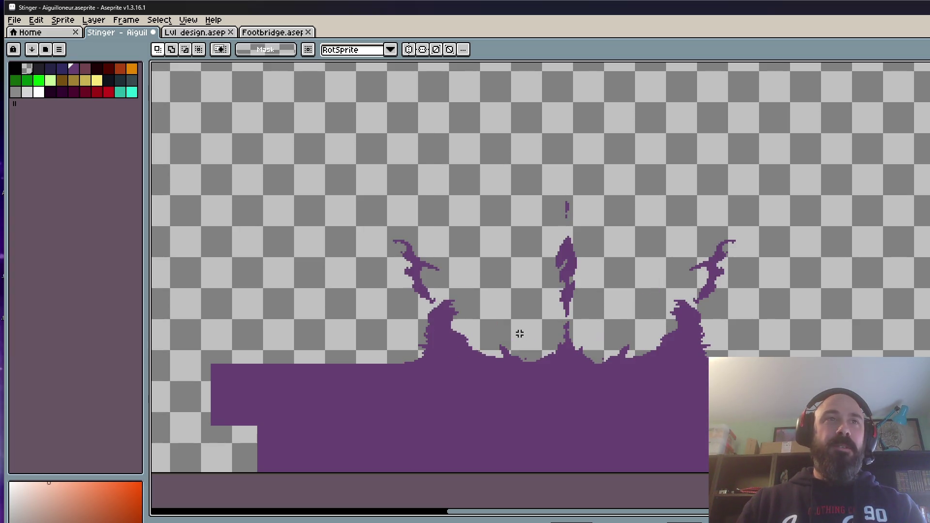
scroll(417, 255, up, 1)
mouse_move(342, 184)
mouse_down()
mouse_move(619, 419)
mouse_move(599, 413)
mouse_up()
scroll(615, 416, up, 1)
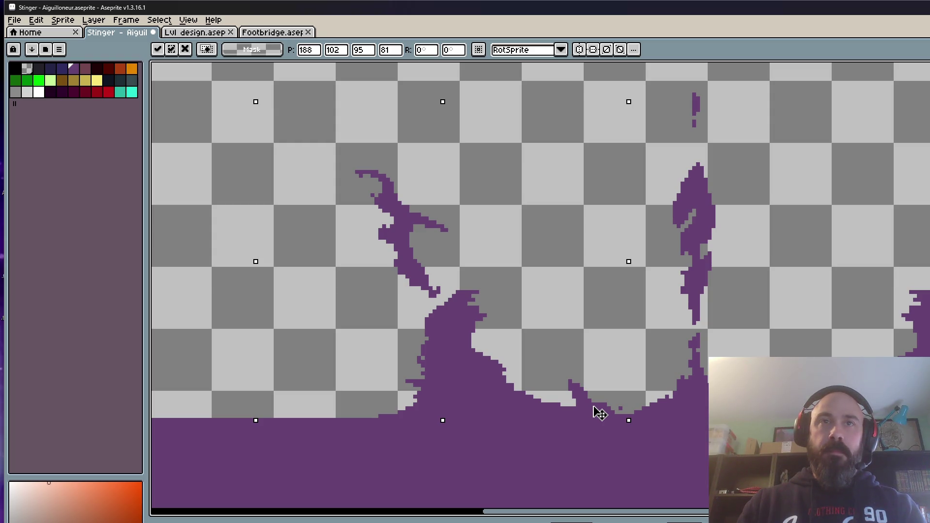
scroll(594, 409, down, 1)
key(Return)
key(Return)
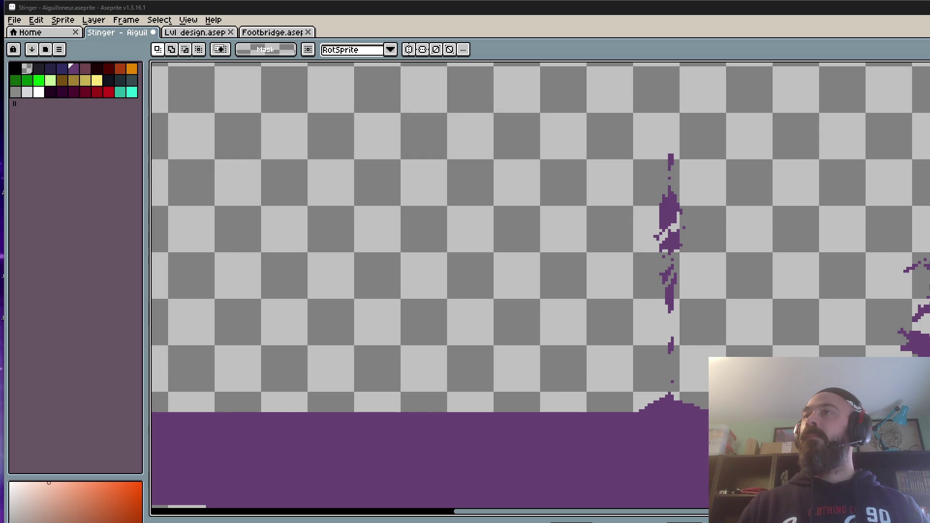
key(alt+Tab)
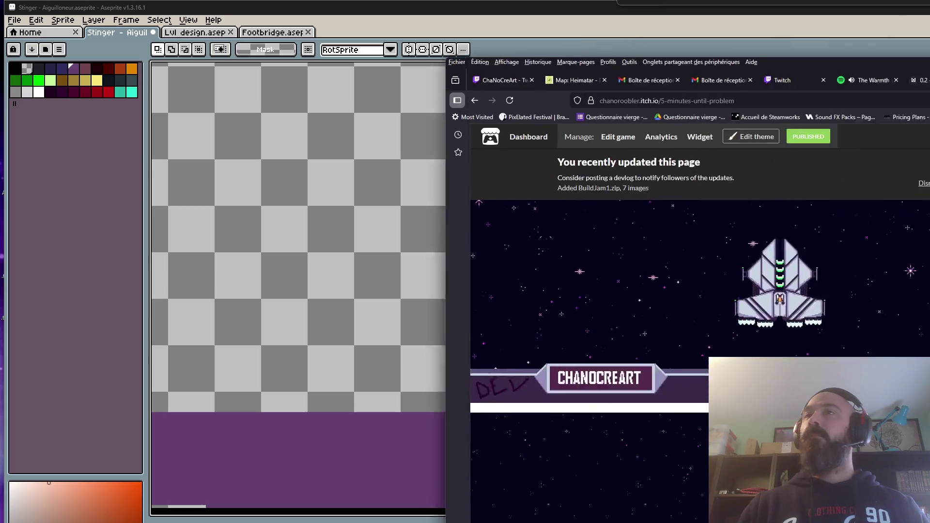
- Launch the game on itch.io, pause the music tab, enlarge the browser and start playing
scroll(506, 327, down, 4)
click(504, 374)
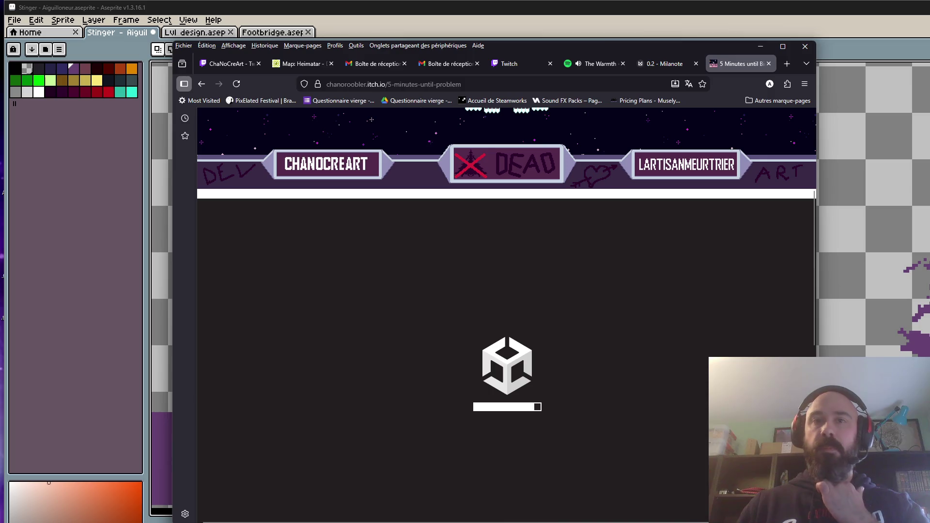
click(597, 64)
click(506, 498)
click(739, 63)
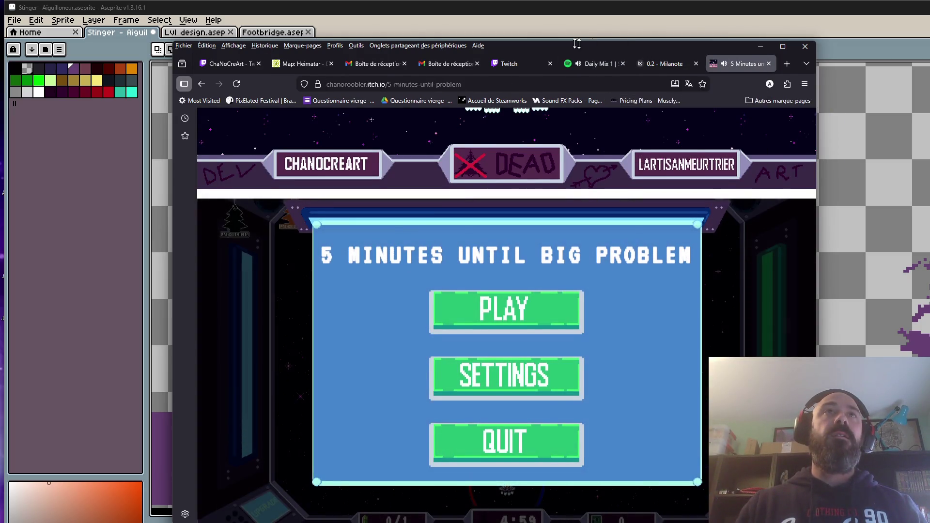
mouse_move(577, 43)
mouse_down()
mouse_move(584, 24)
mouse_move(361, 12)
mouse_up()
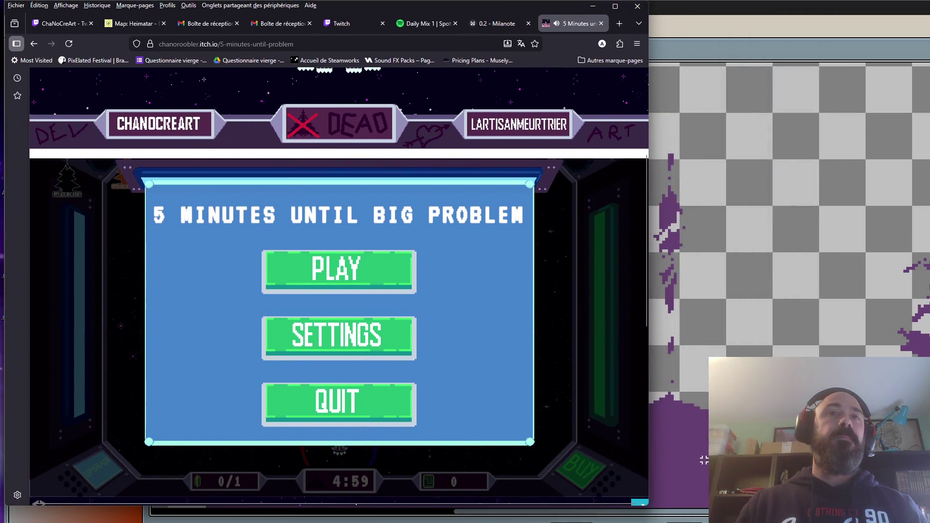
drag(647, 509, 929, 522)
click(565, 286)
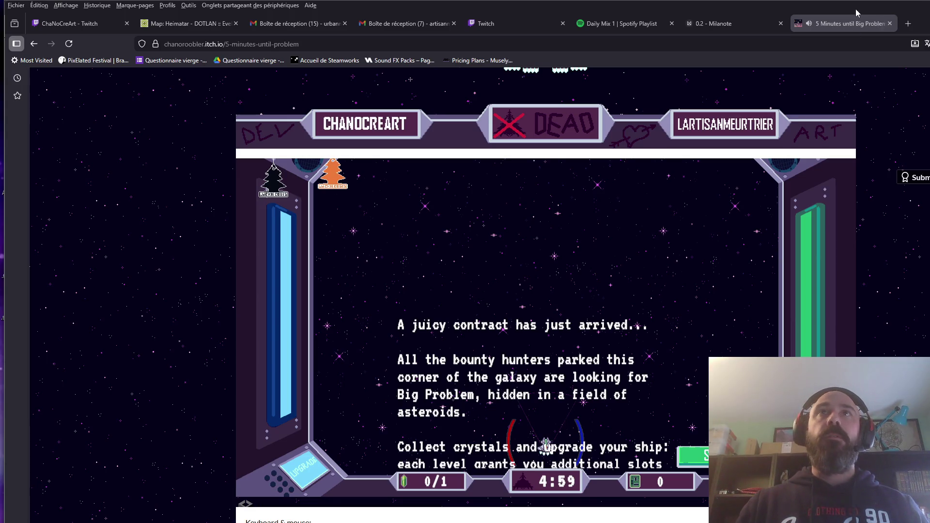
- Pull the game tab into its own window and move the stream dashboard off it
drag(843, 24, 669, 23)
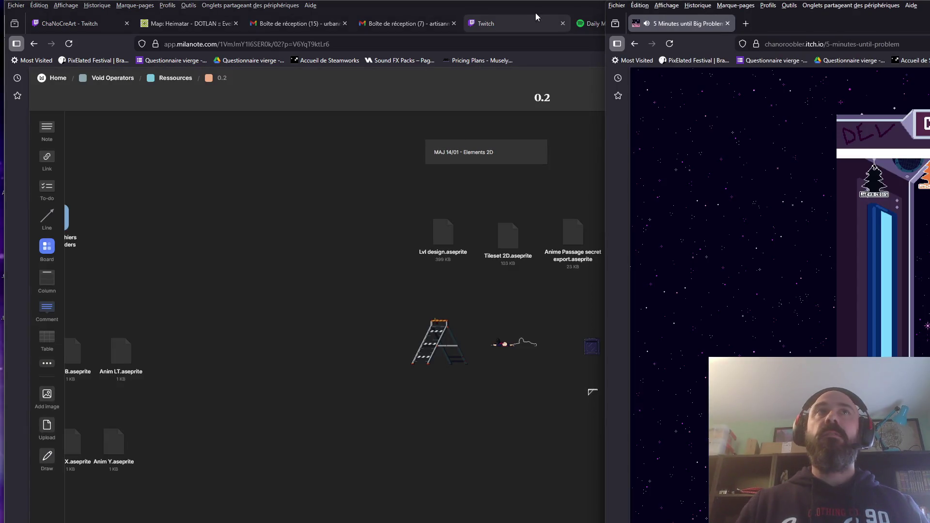
key(alt+Tab)
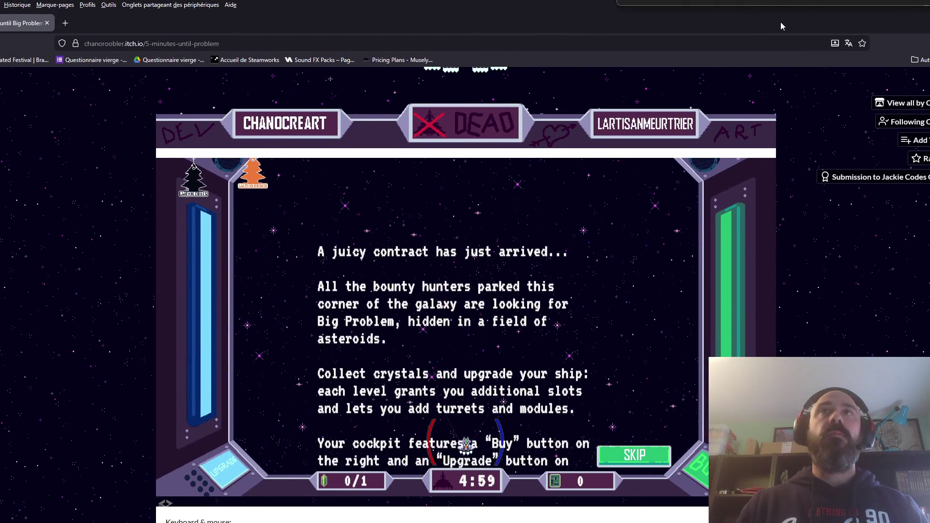
drag(781, 22, 781, 37)
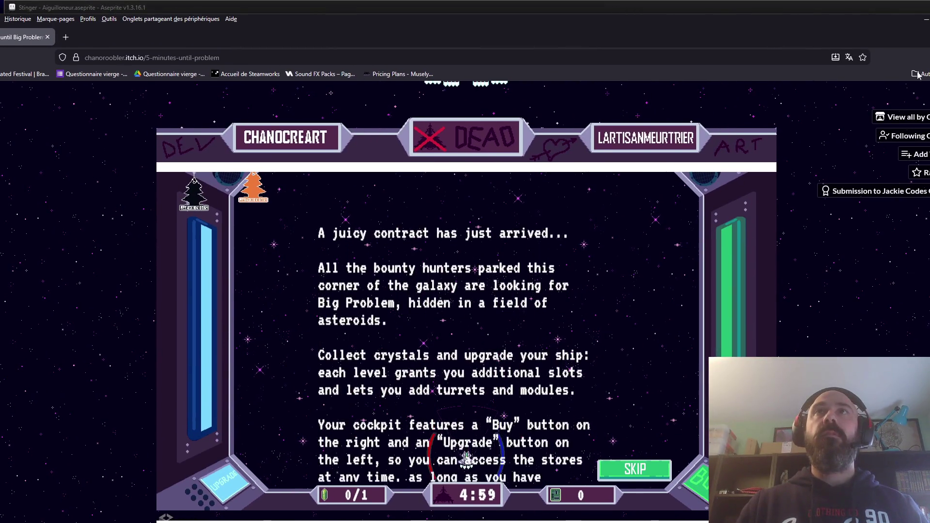
key(alt+Tab)
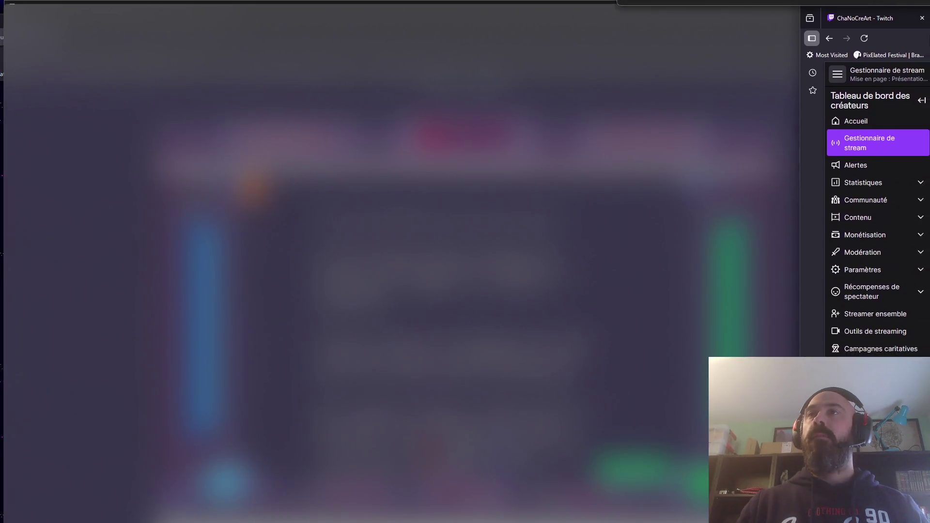
drag(872, 76, 763, 63)
mouse_move(882, 63)
mouse_down()
mouse_move(707, 10)
mouse_move(709, 230)
mouse_move(929, 100)
mouse_move(929, 87)
mouse_up()
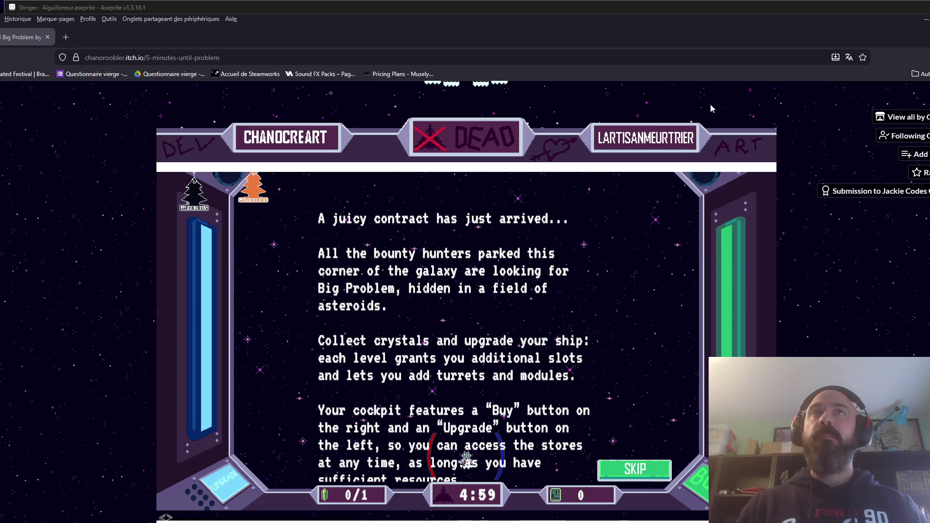
drag(701, 16, 701, 9)
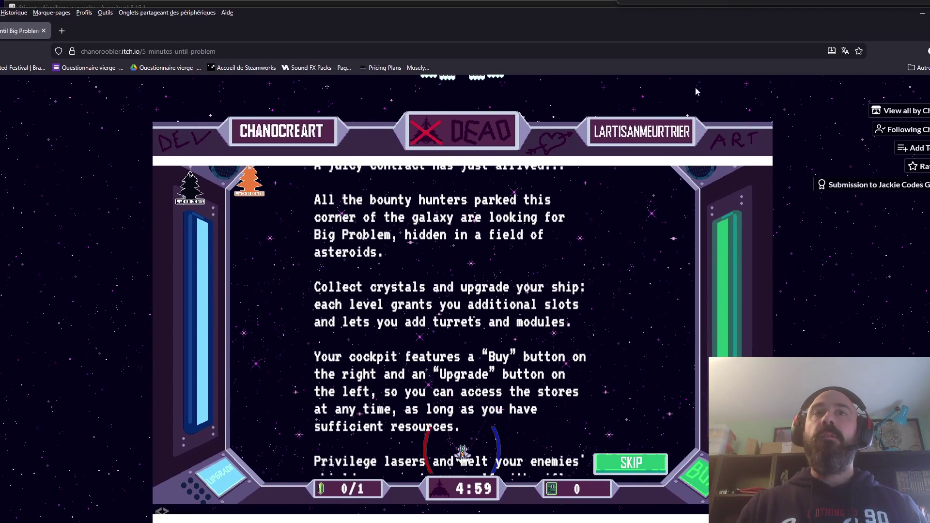
- Skip the intro story, close the First objective panel and start steering the ship
click(623, 466)
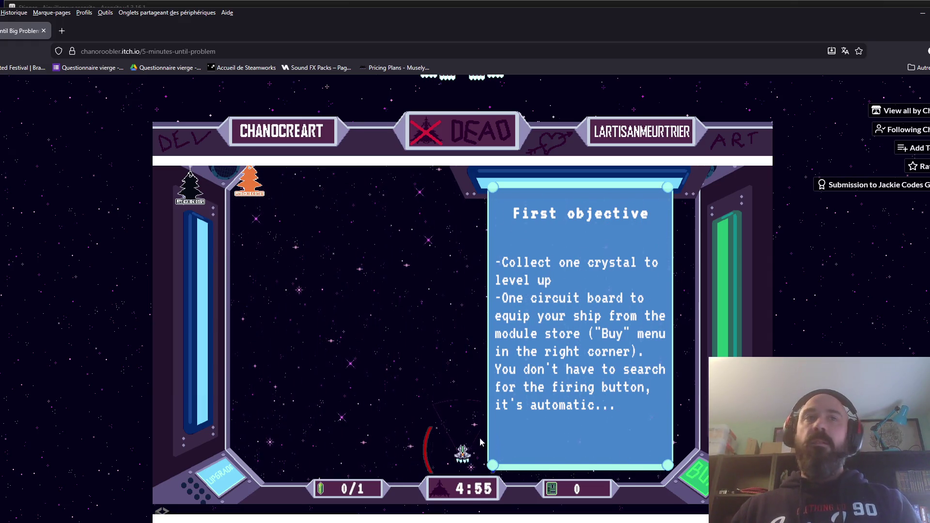
click(423, 395)
key(Left)
key(Right)
key(Left)
key(Left)
key(Right)
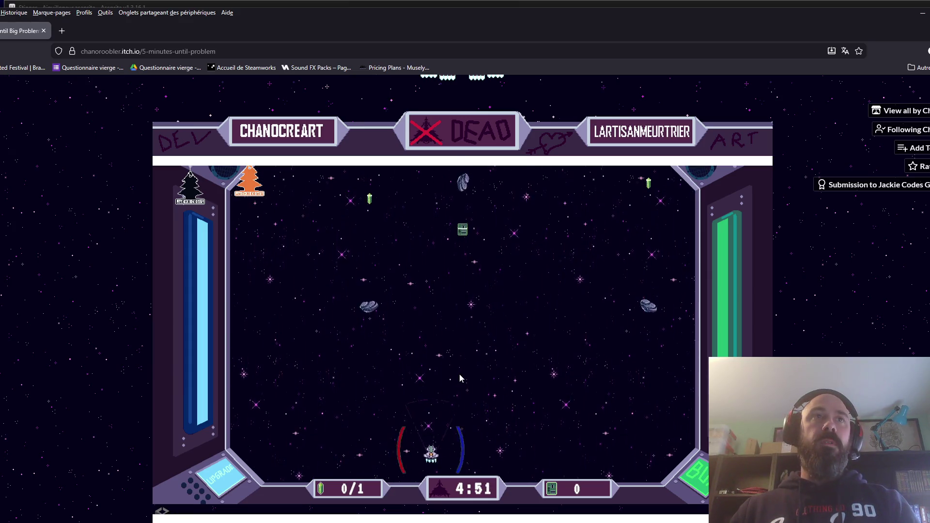
key(Left)
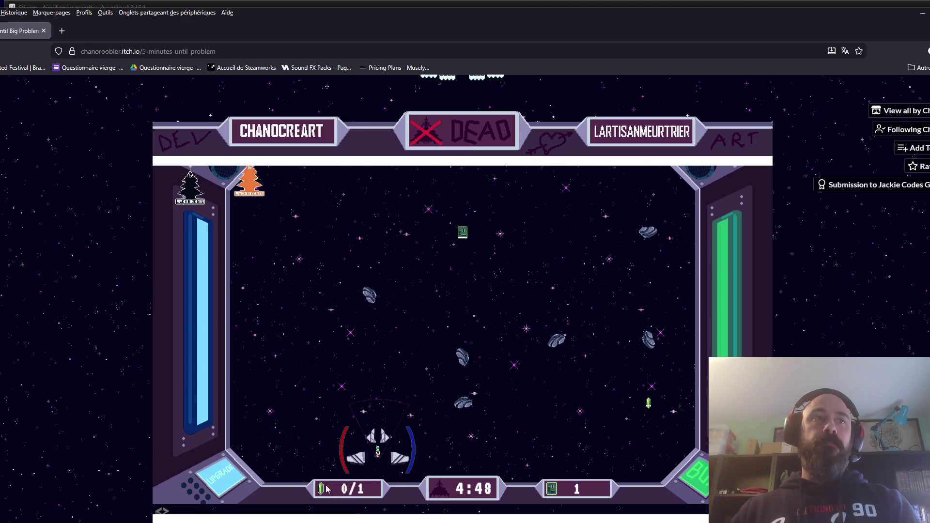
- Steer to grab a circuit board and crystals, then open the module shop
key(Left)
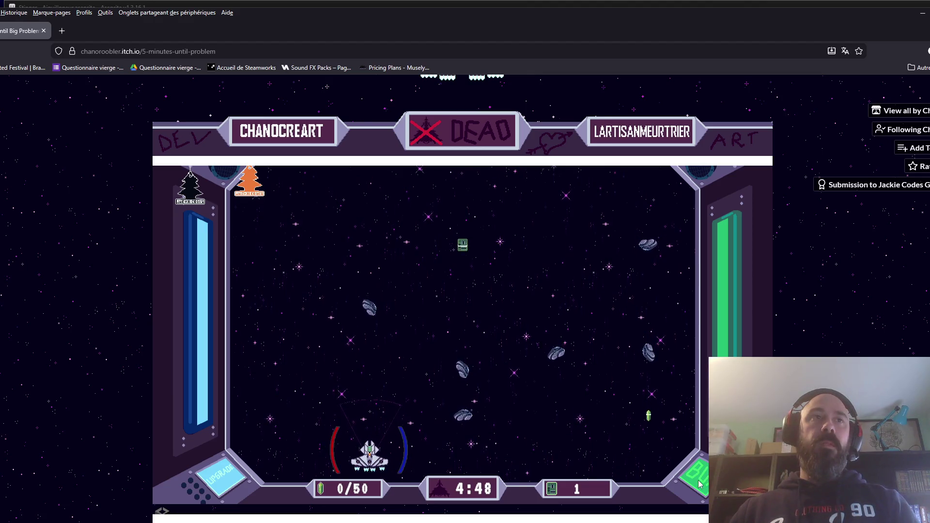
key(Right)
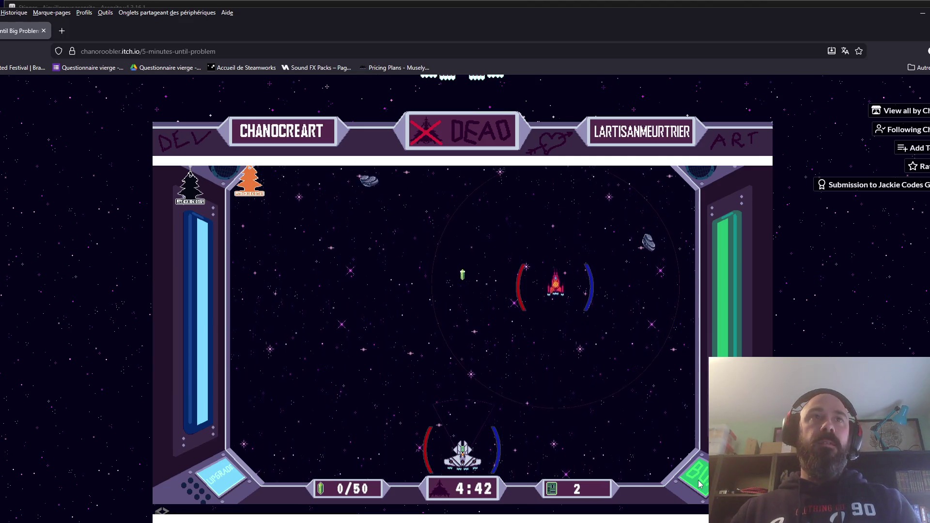
key(Left)
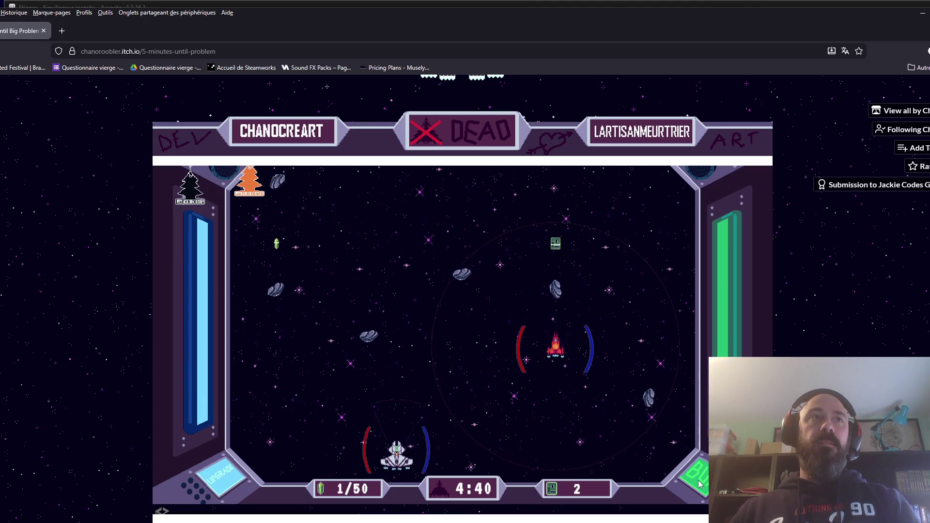
key(Right)
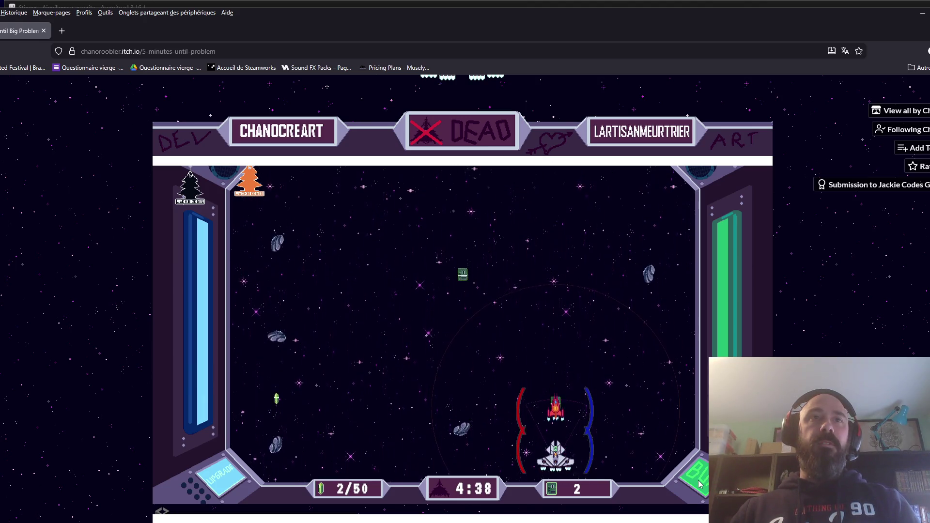
key(Left)
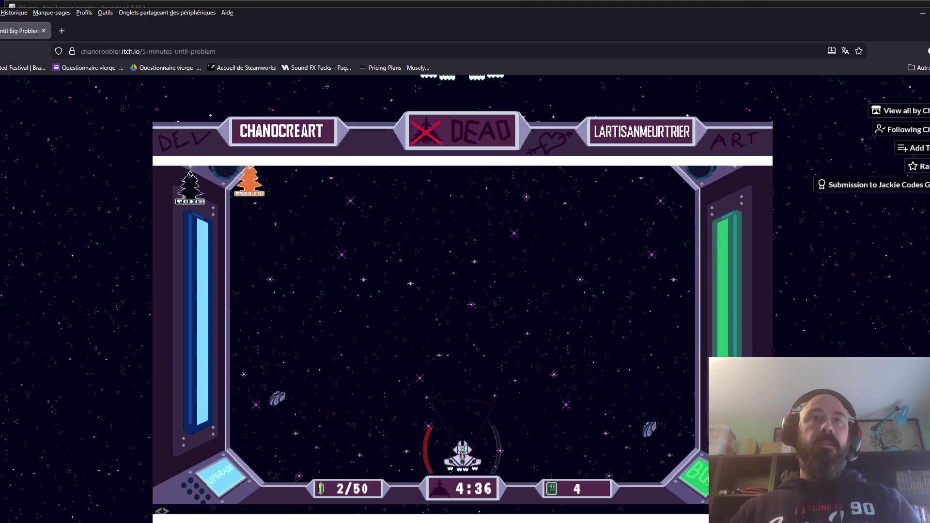
click(699, 485)
click(297, 270)
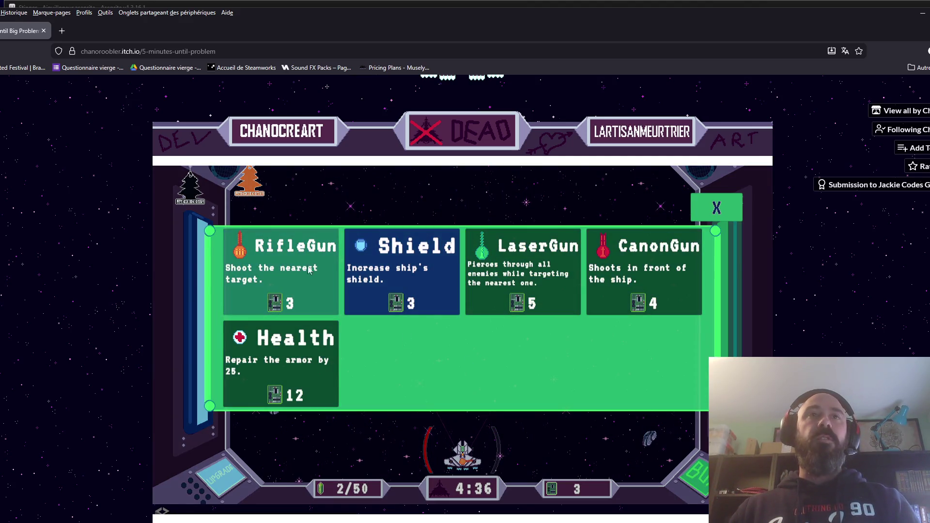
- Buy the 3-chip RifleGun upgrade, then steer left and right collecting chips and gems
click(297, 290)
click(717, 209)
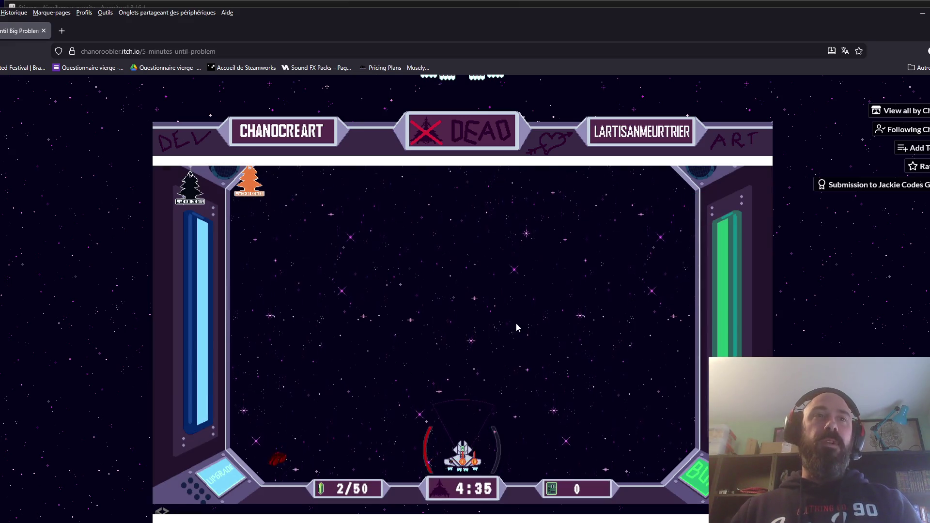
key(Right)
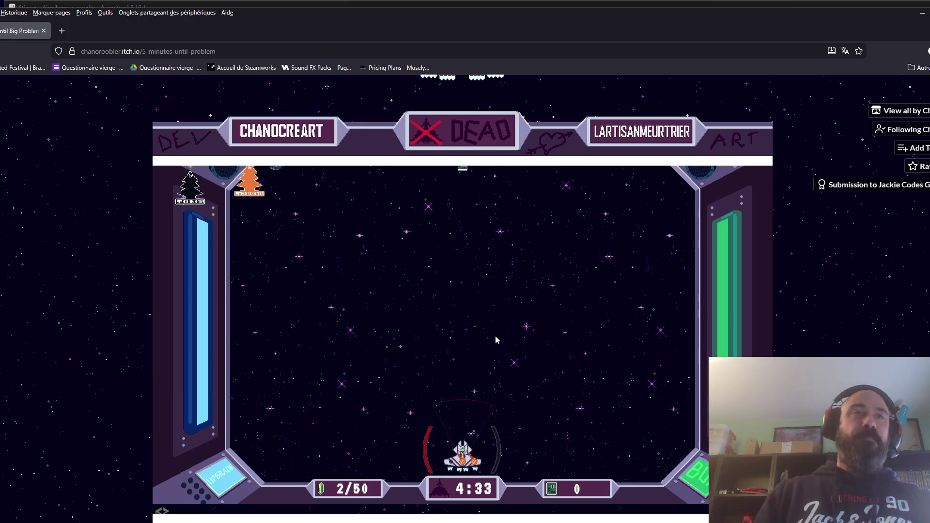
key(Left)
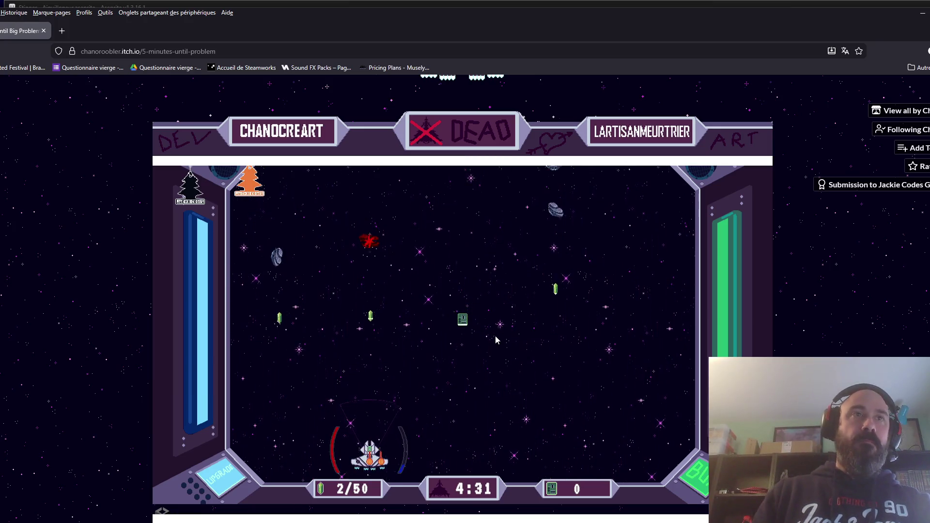
key(Right)
key(Left)
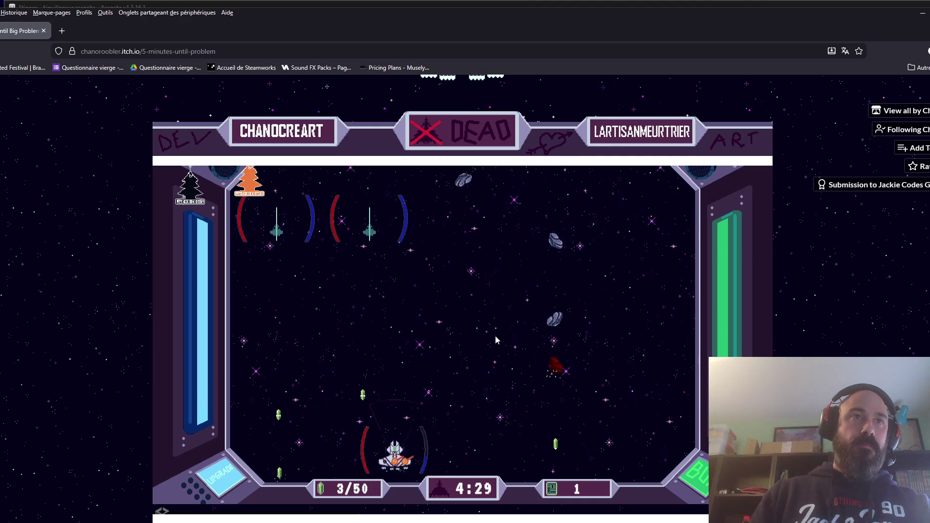
key(Right)
key(Left)
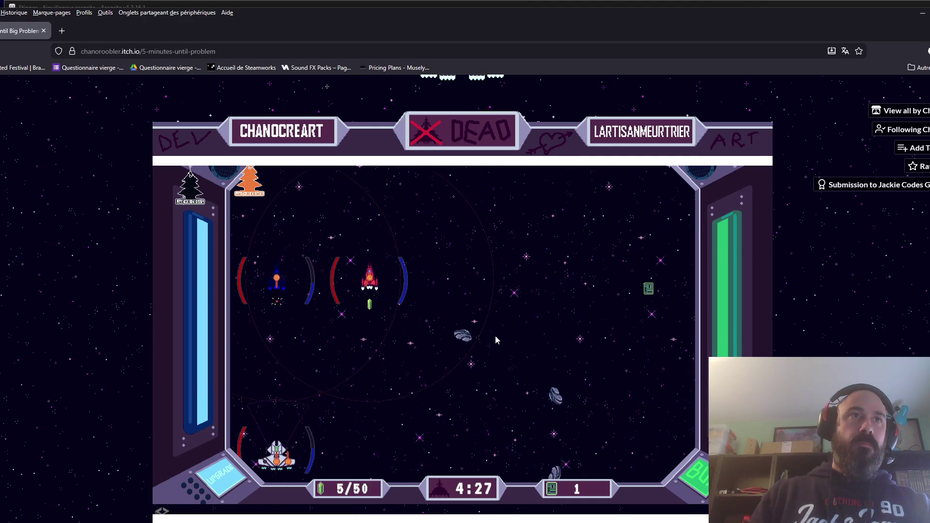
key(Right)
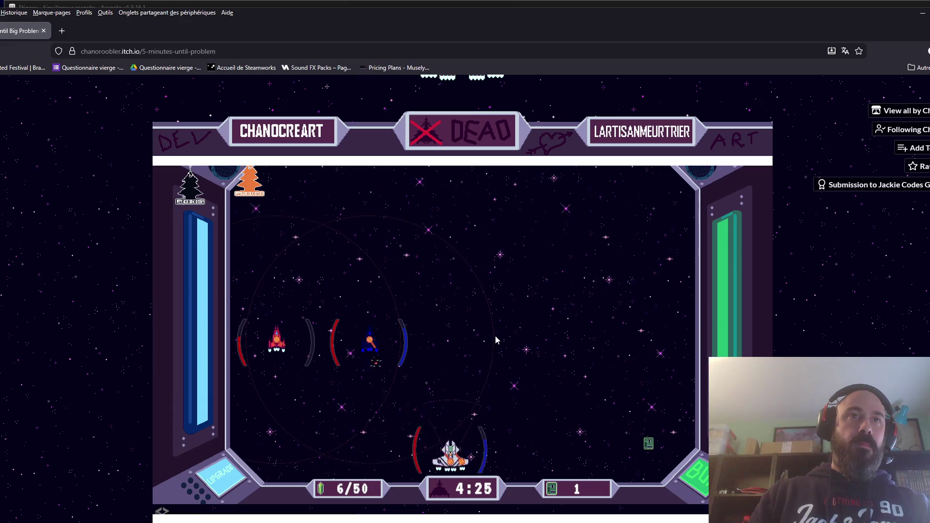
key(Left)
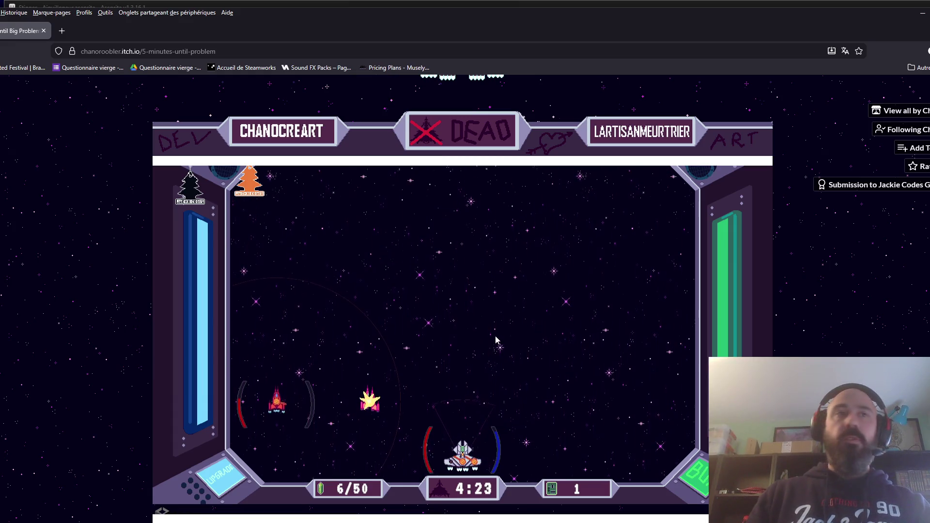
key(Left)
key(Right)
key(Left)
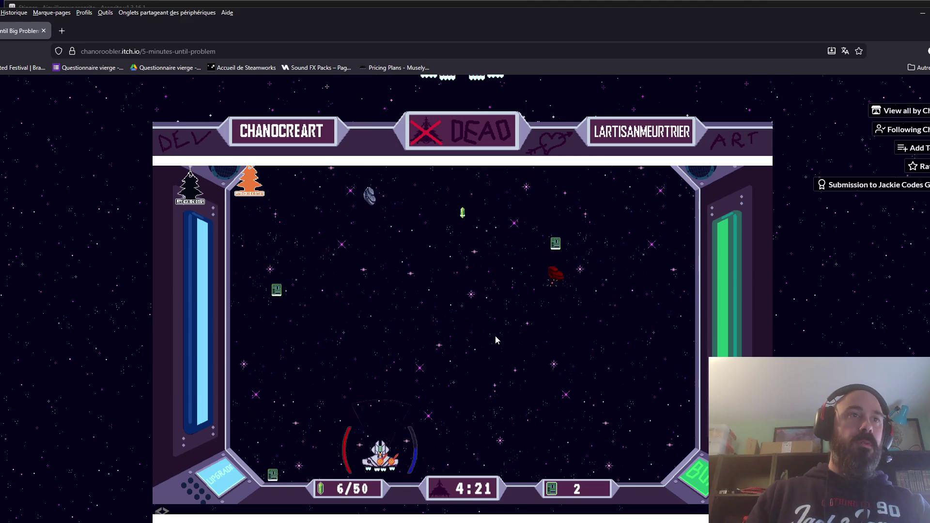
key(Left)
key(Right)
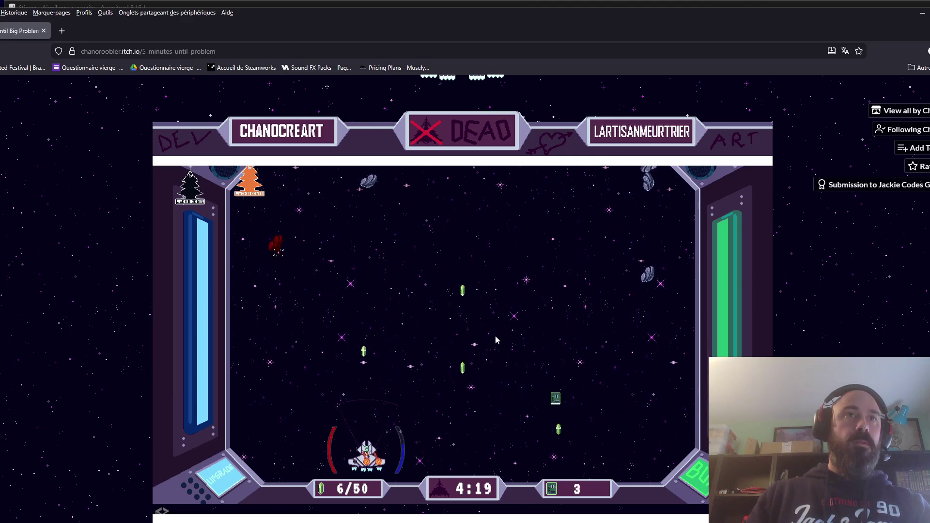
key(Right)
key(Left)
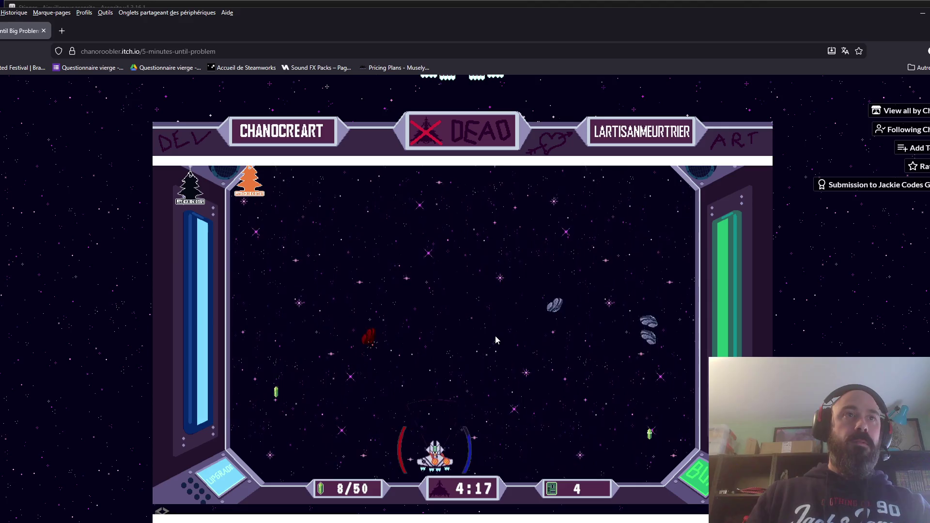
key(Left)
key(Right)
- Buy another 3-chip RifleGun upgrade and keep collecting, reaching 29/50 crystals and 9 chips
key(u)
click(320, 310)
click(696, 210)
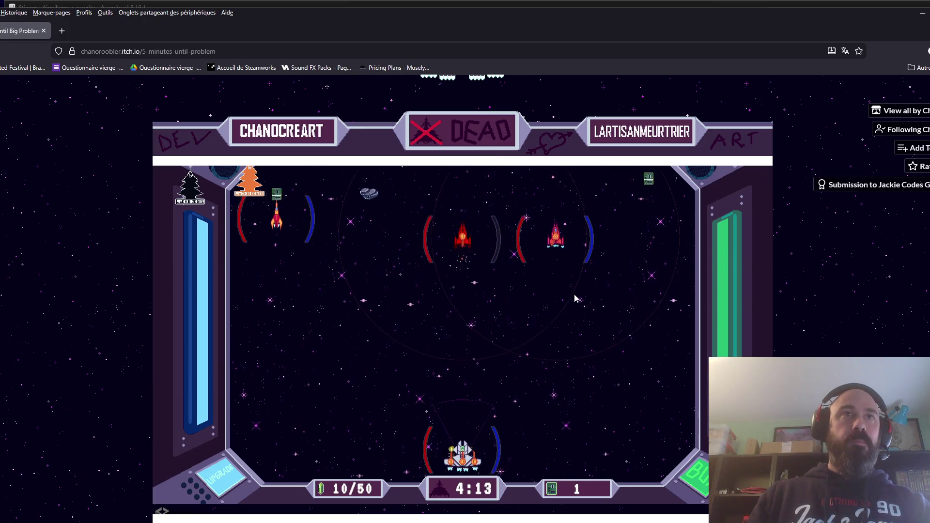
key(Right)
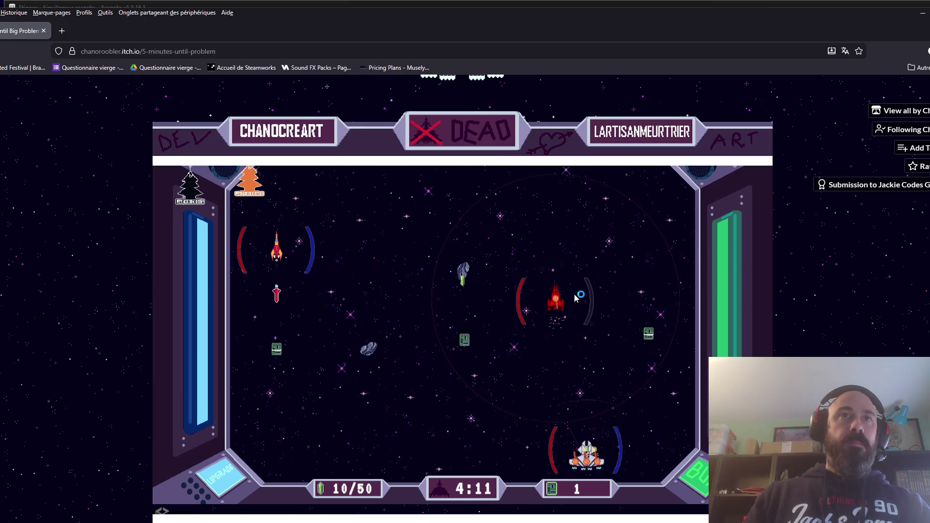
key(Left)
key(Right)
key(Left)
key(Right)
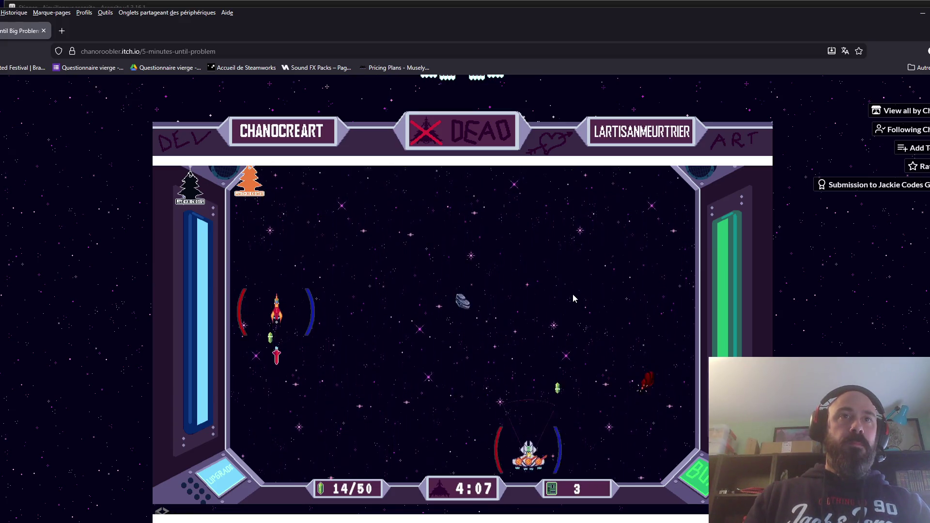
key(Right)
key(Left)
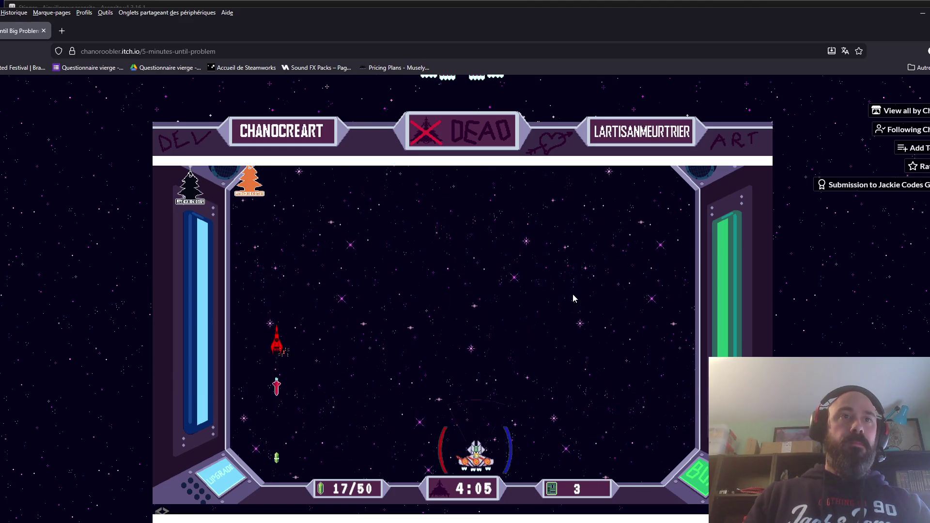
key(Left)
key(Right)
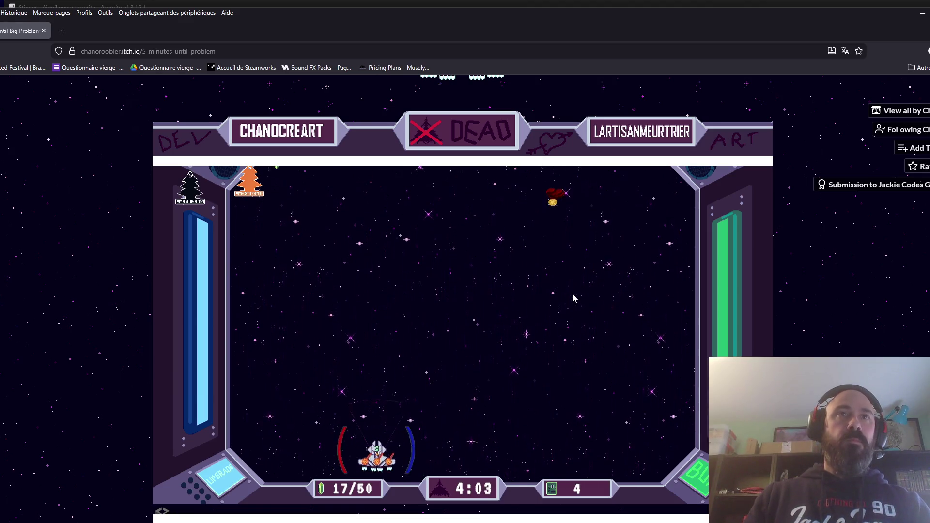
key(Left)
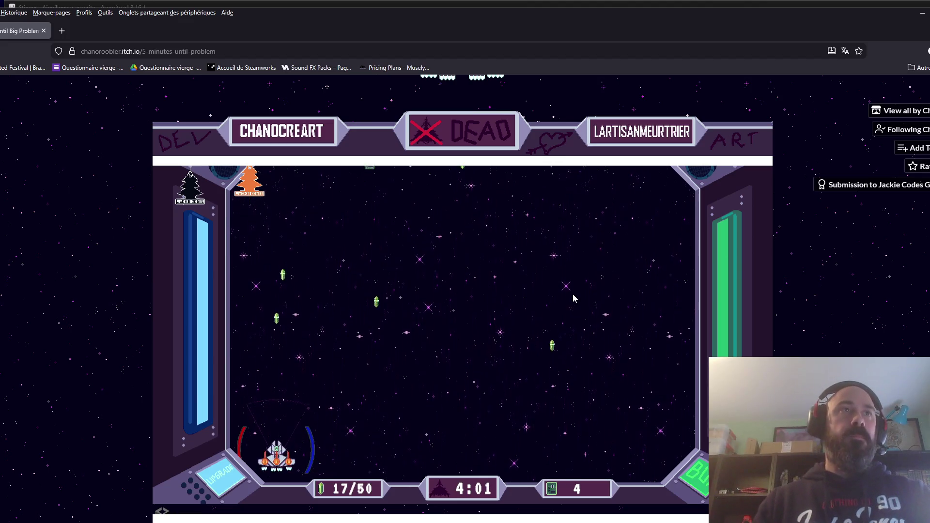
key(Right)
key(Left)
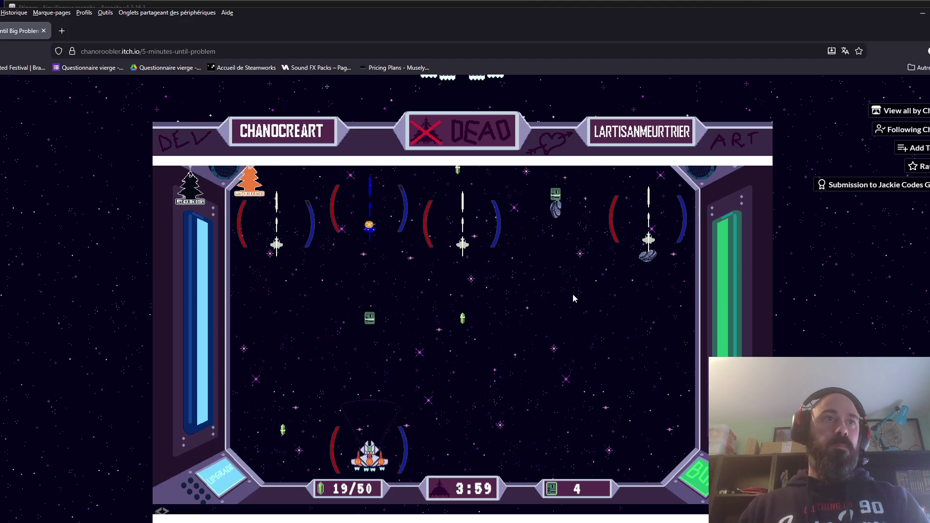
key(Right)
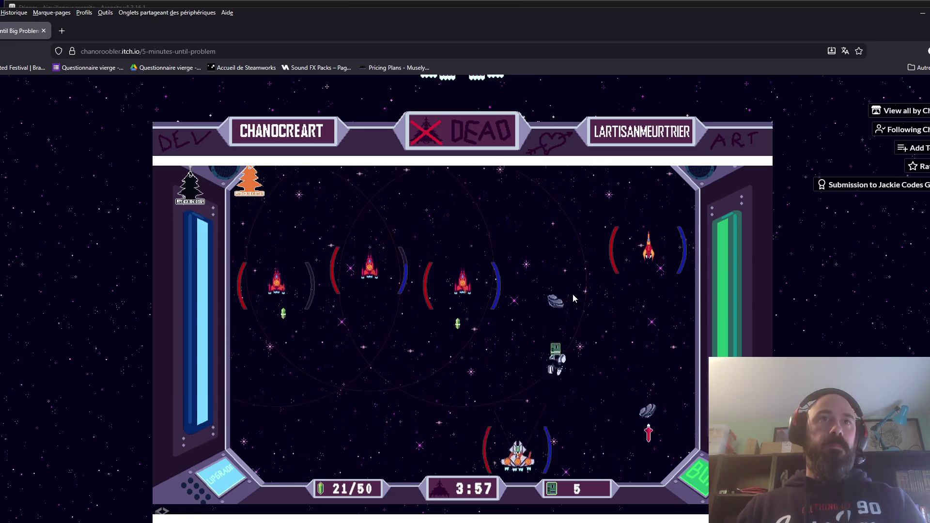
key(Left)
key(Right)
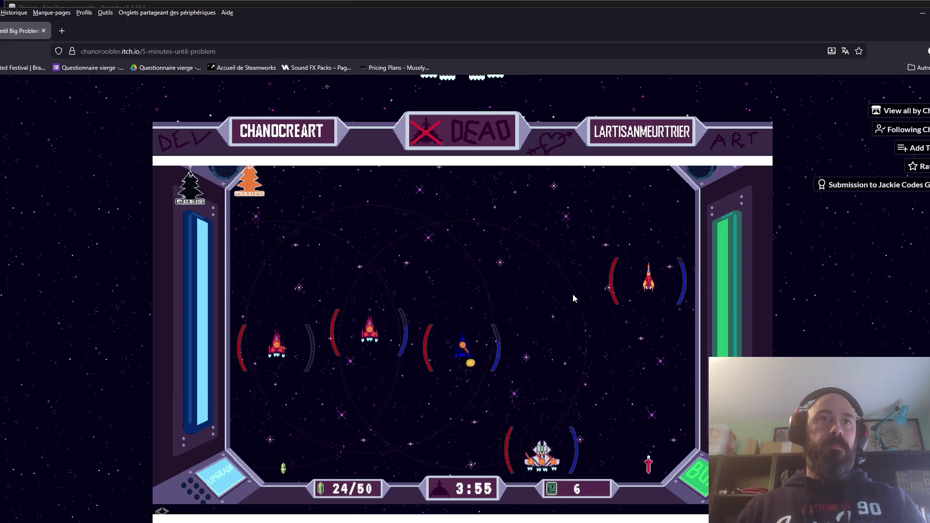
key(Left)
key(Right)
key(Right)
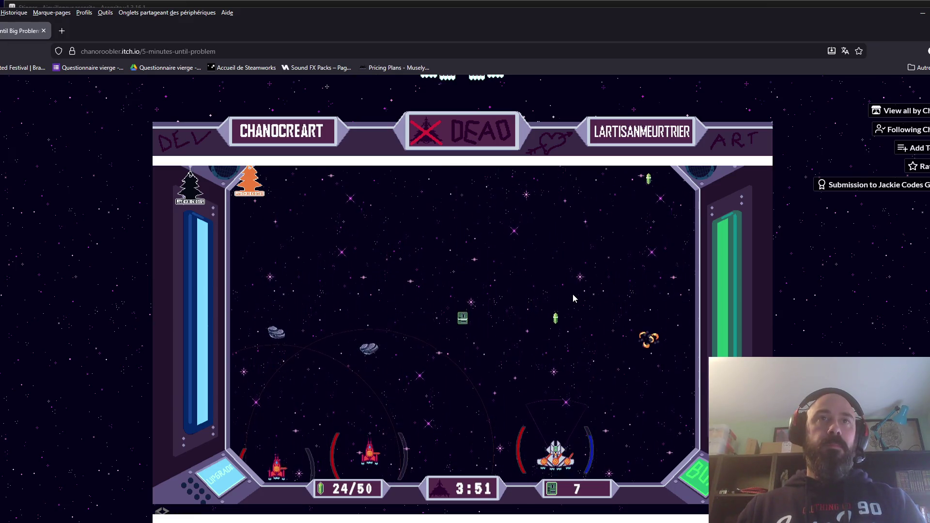
key(Right)
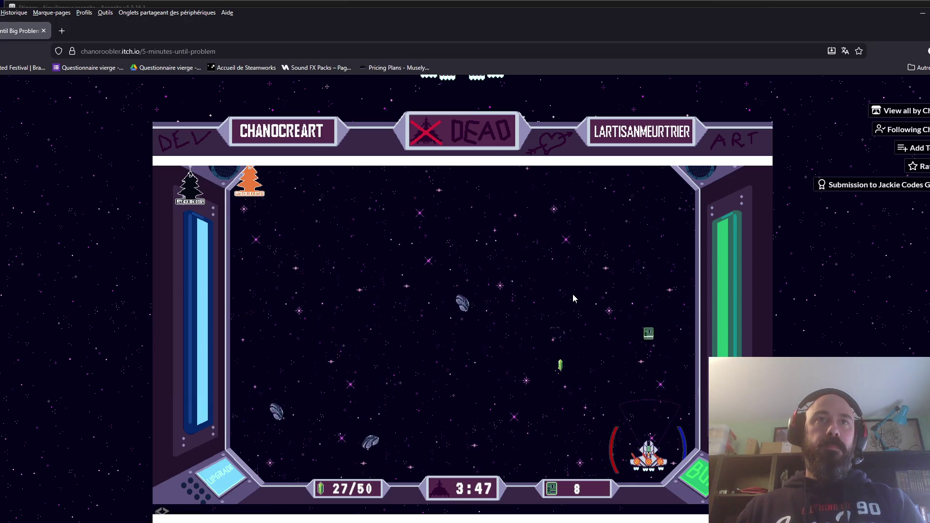
key(Left)
key(Right)
key(Left)
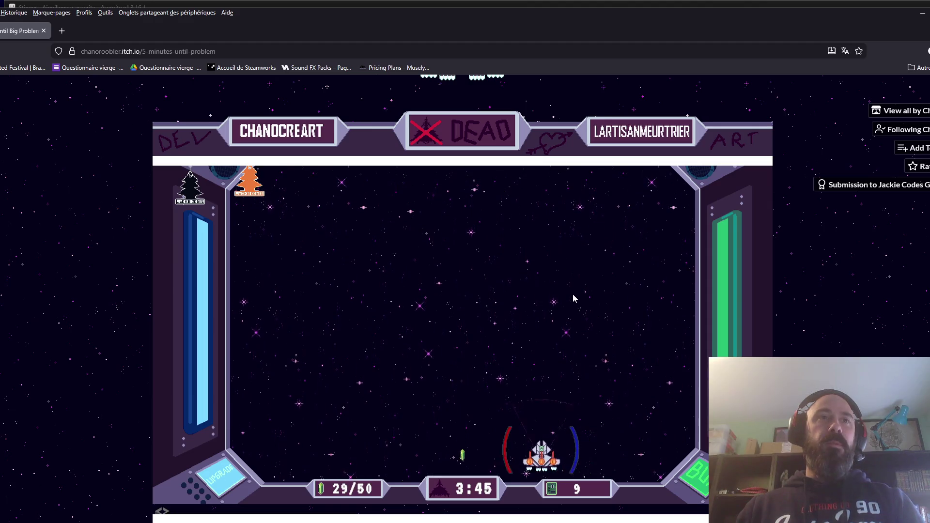
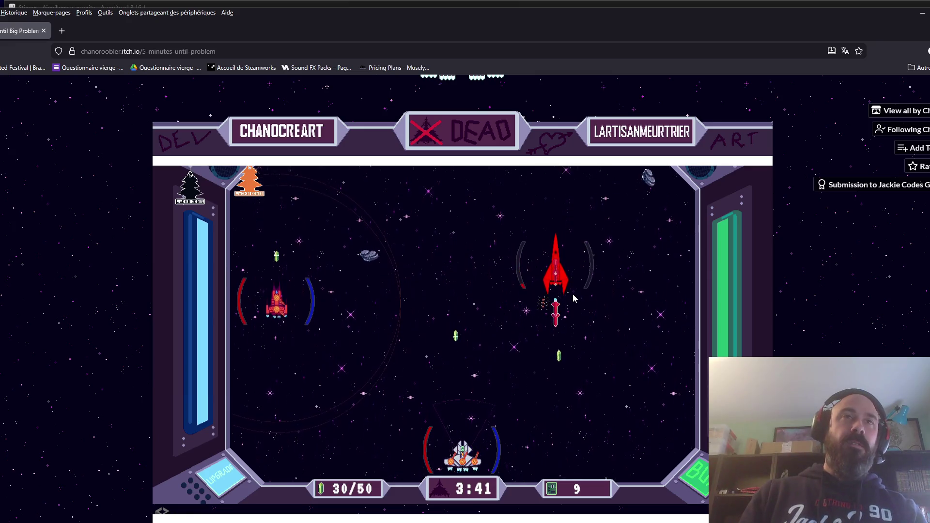
- Weave the ship between lanes, dodging enemies and collecting gems
key(Right)
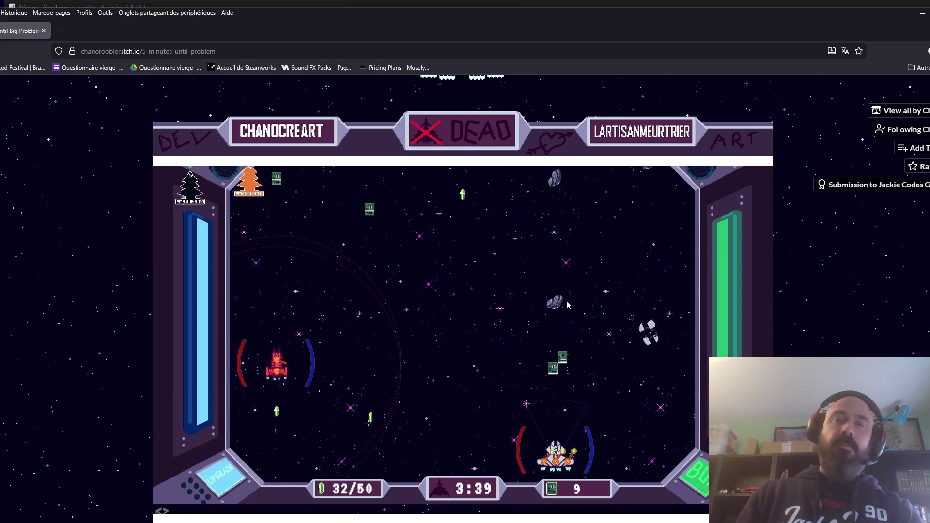
key(Right)
key(Left)
key(Left)
key(Right)
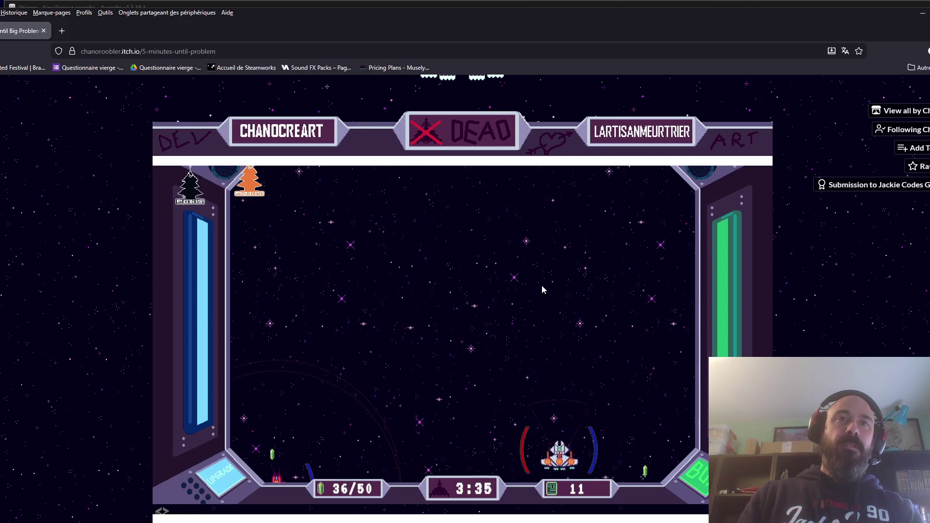
key(Left)
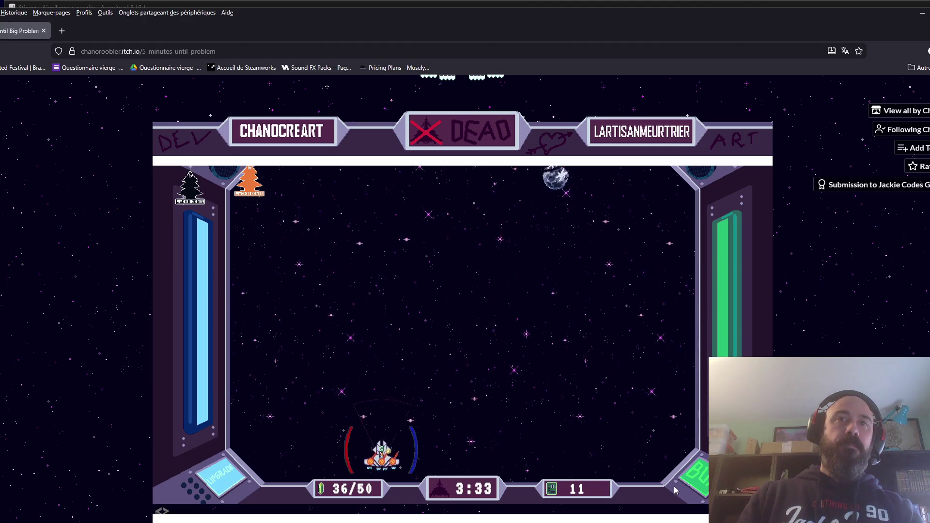
key(Right)
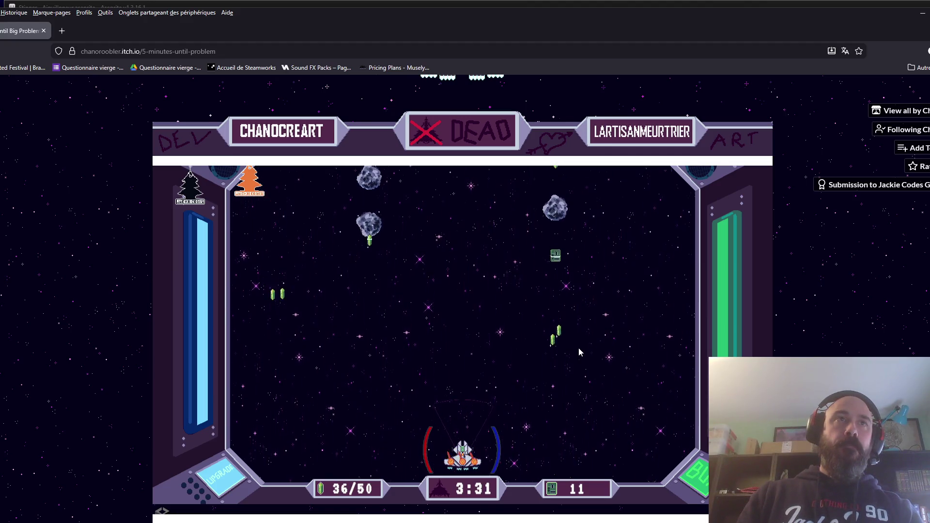
key(Right)
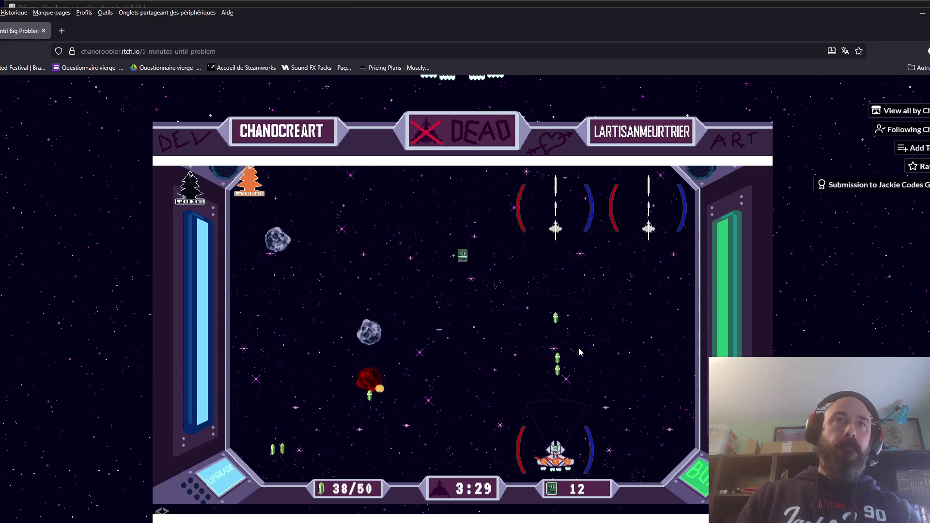
key(Left)
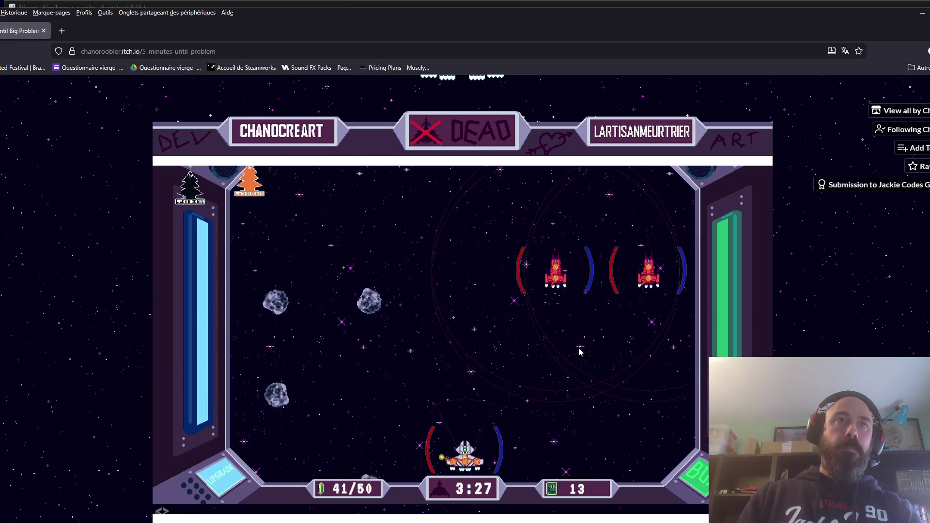
- Fill the gem bar to 49 of 50 with 17 chips, then open the upgrade shop
key(Left)
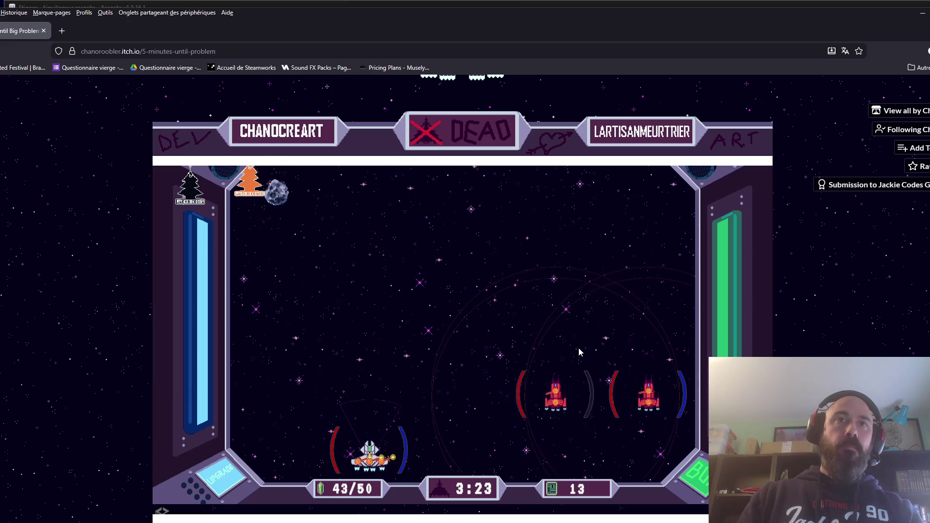
key(Right)
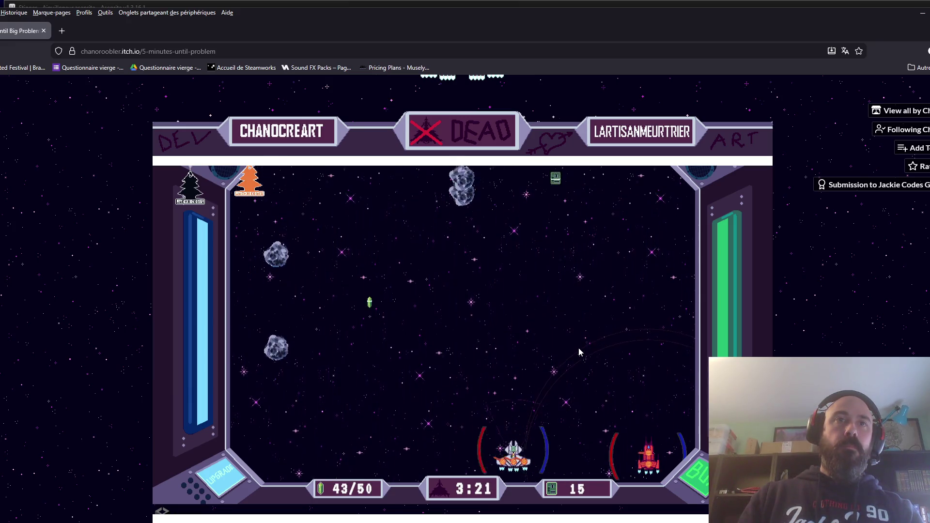
key(Left)
key(Right)
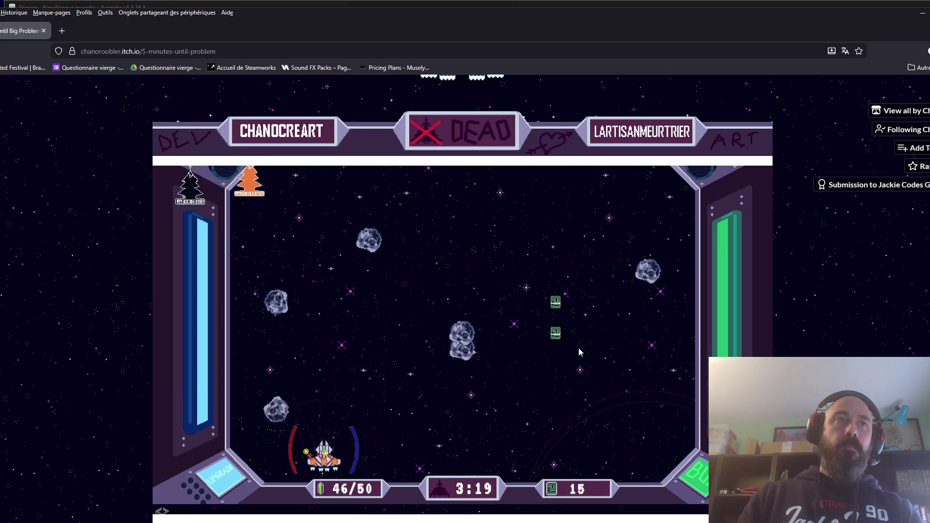
key(Right)
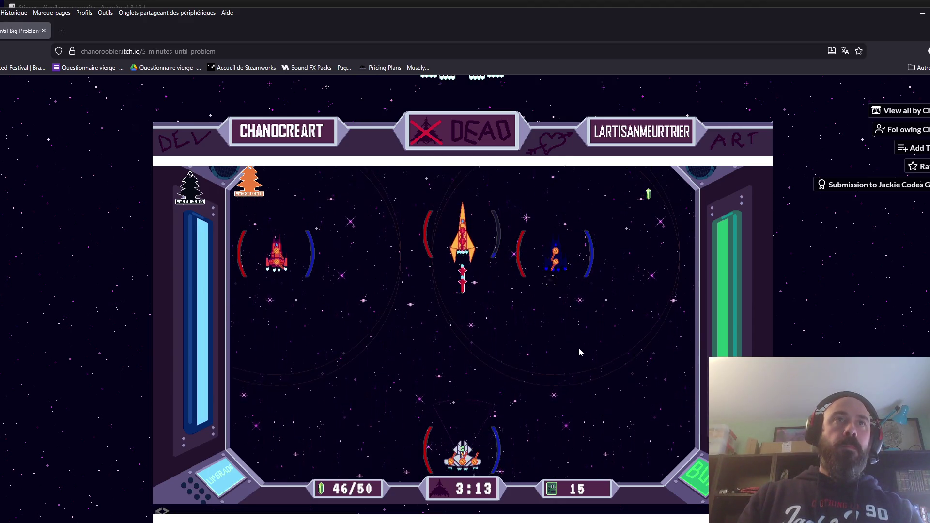
key(Left)
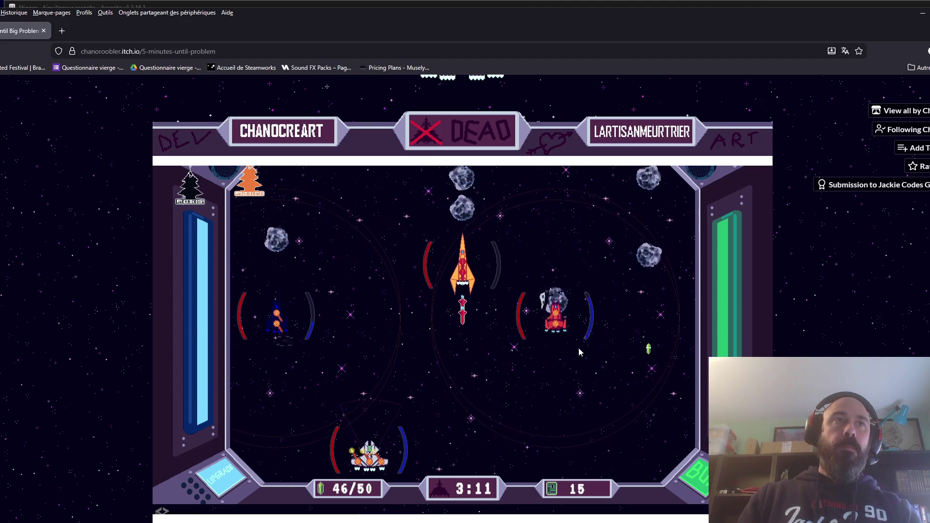
key(Left)
key(Right)
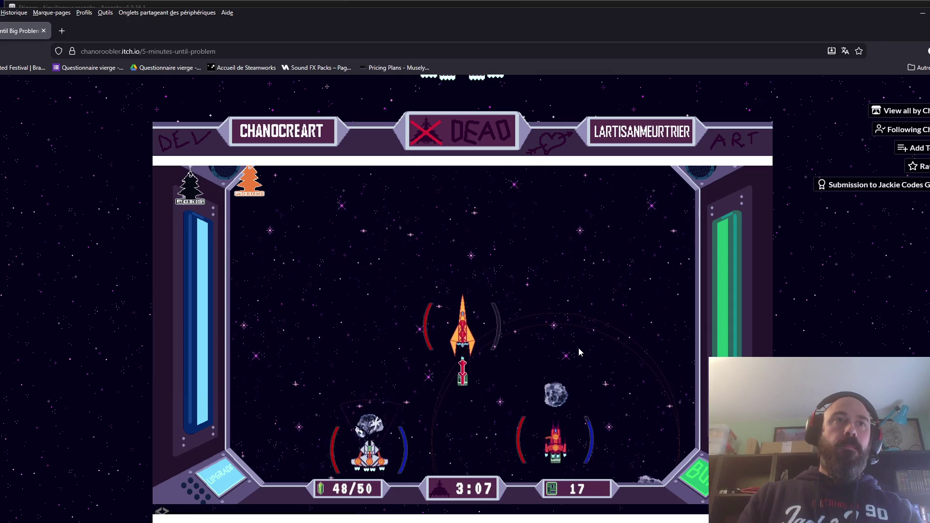
click(696, 483)
- Buy the LaserGun upgrade twice and resume play
click(567, 307)
click(567, 307)
key(Escape)
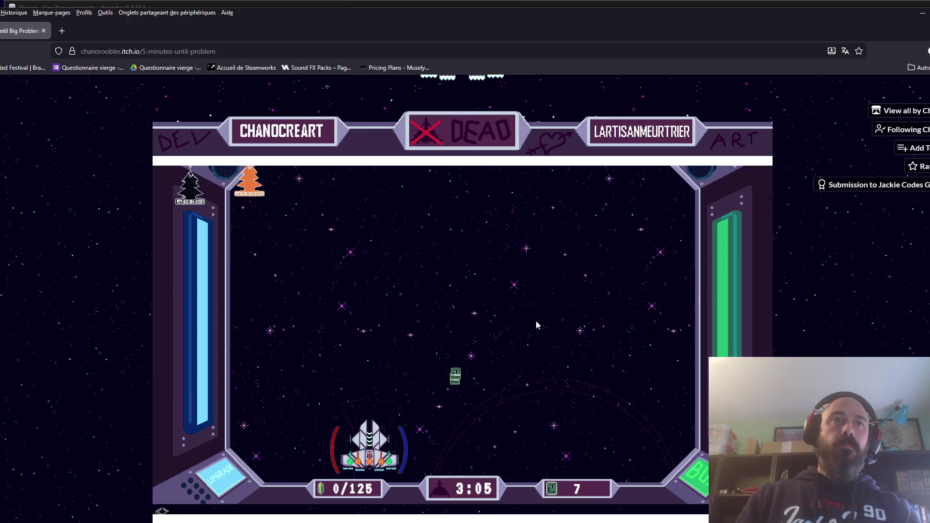
- Steer the ship across lanes, attacking enemies and gathering crystals
key(Right)
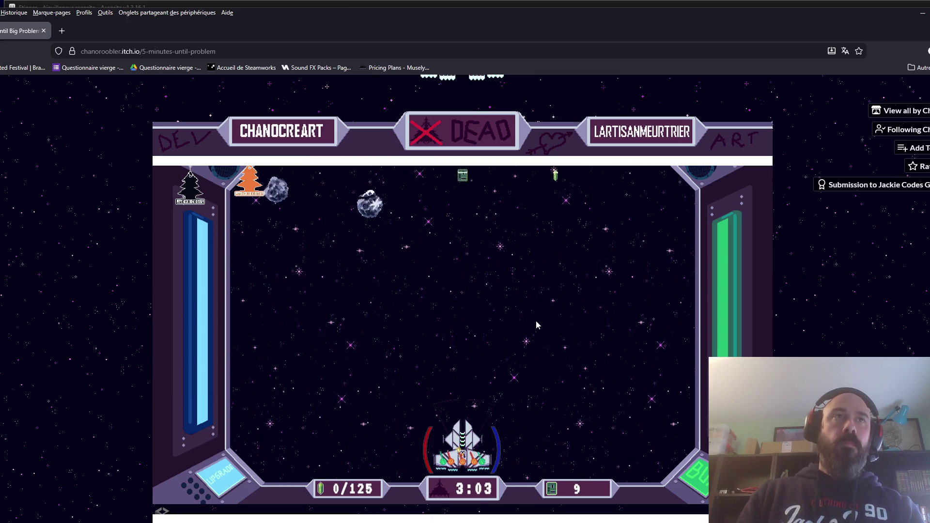
key(Left)
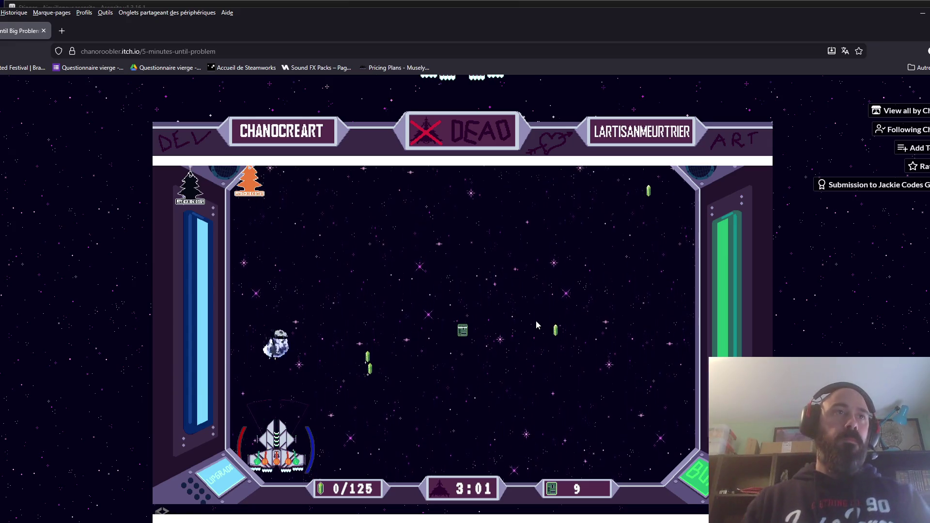
key(Right)
key(Right)
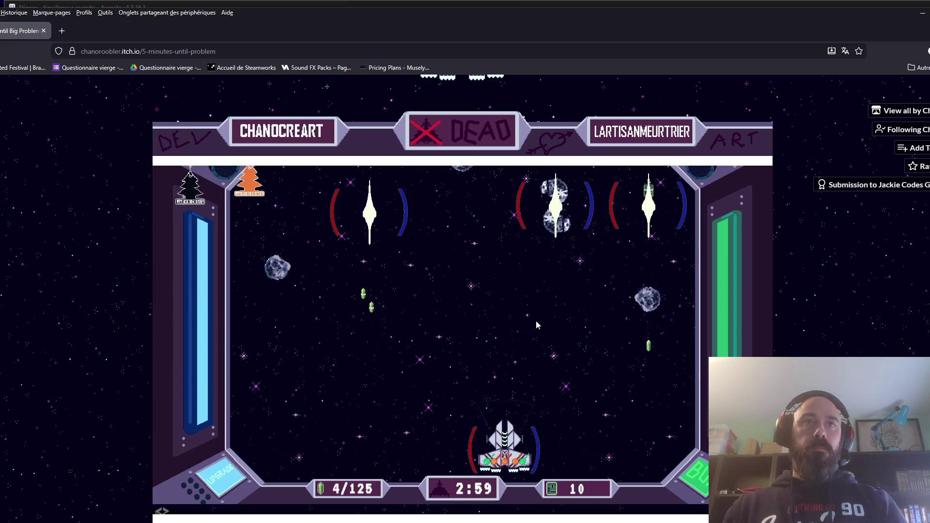
key(Left)
key(Left)
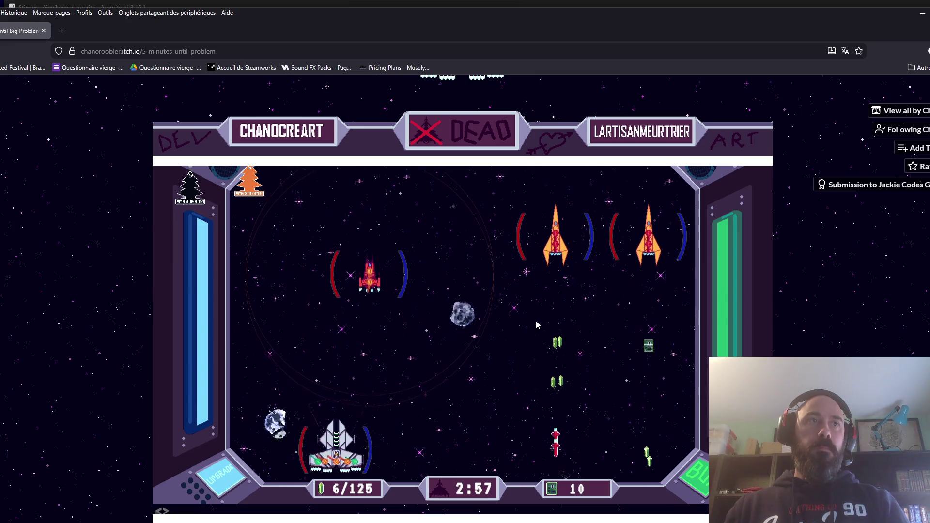
key(Right)
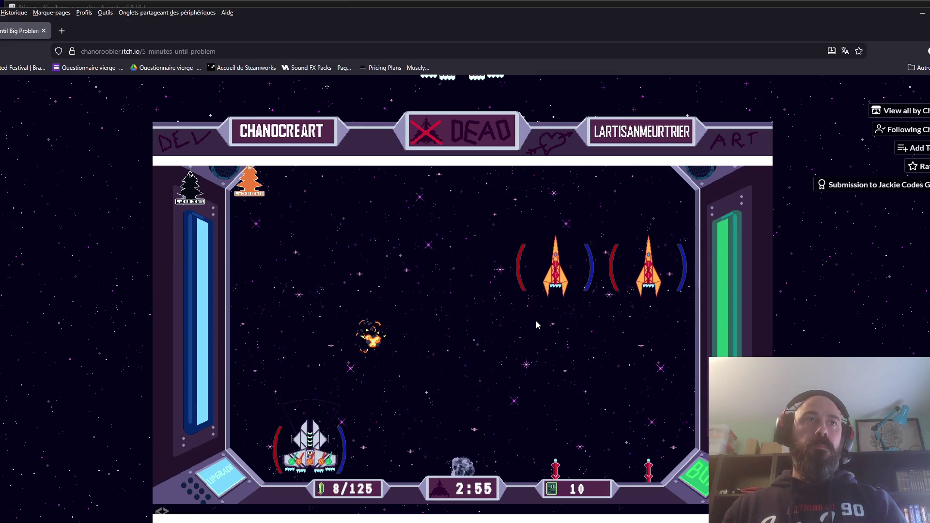
key(Right)
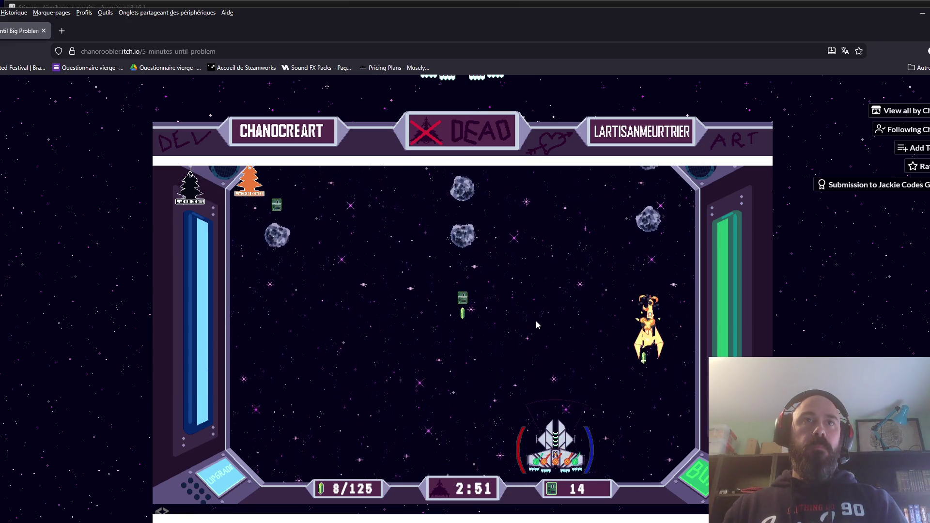
key(Right)
key(Left)
key(Left)
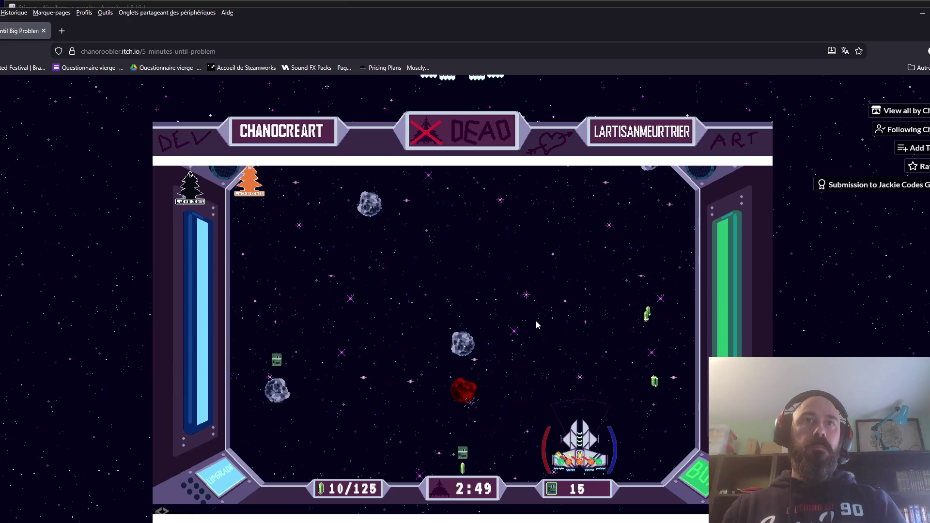
key(Right)
key(Left)
key(Left)
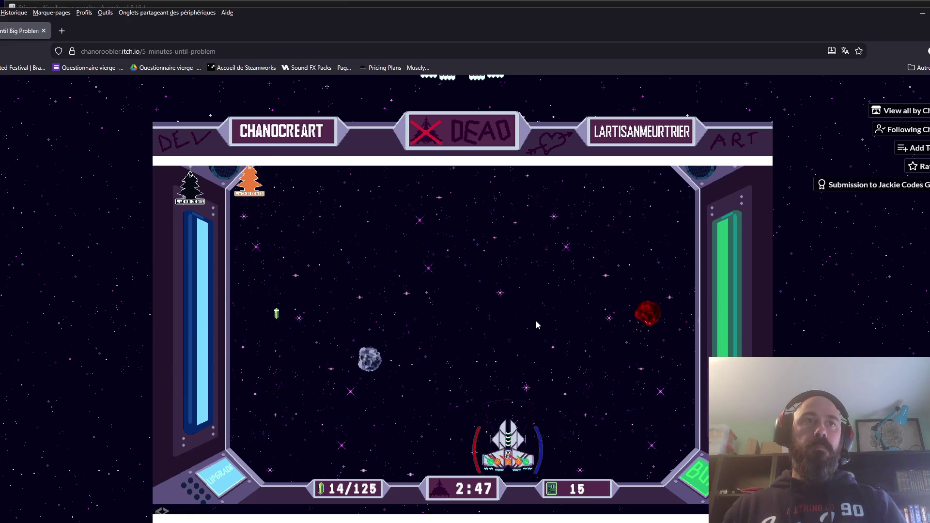
key(Right)
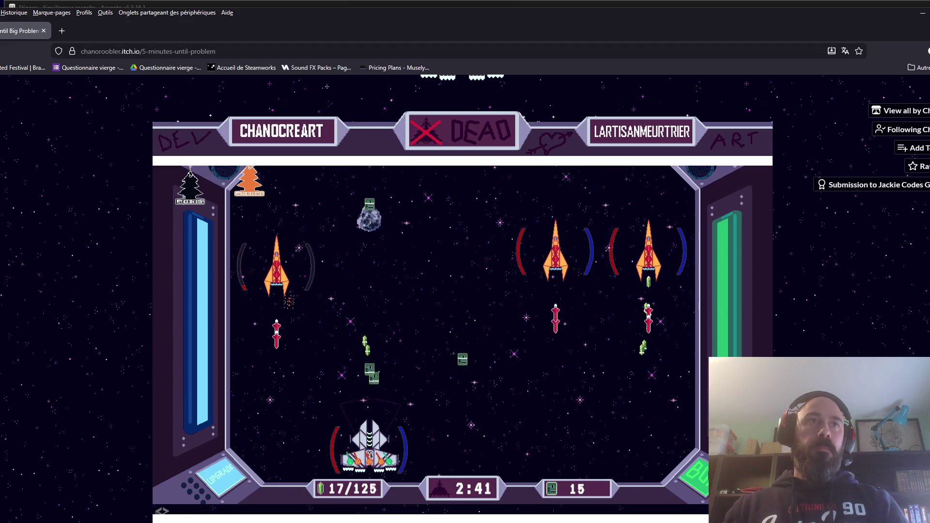
key(Left)
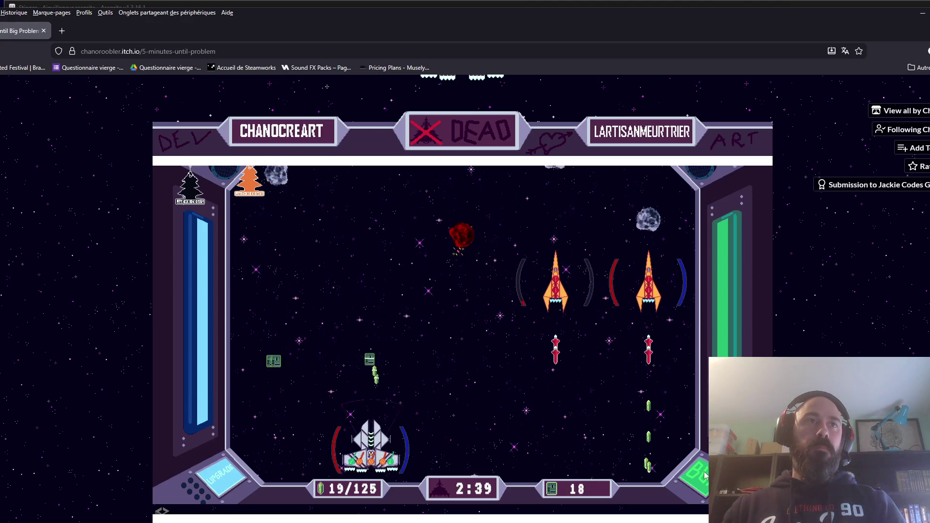
- Keep dodging and collecting until 2:15 remains with 40/125 crystals and 33 chips
key(Left)
key(Right)
key(Right)
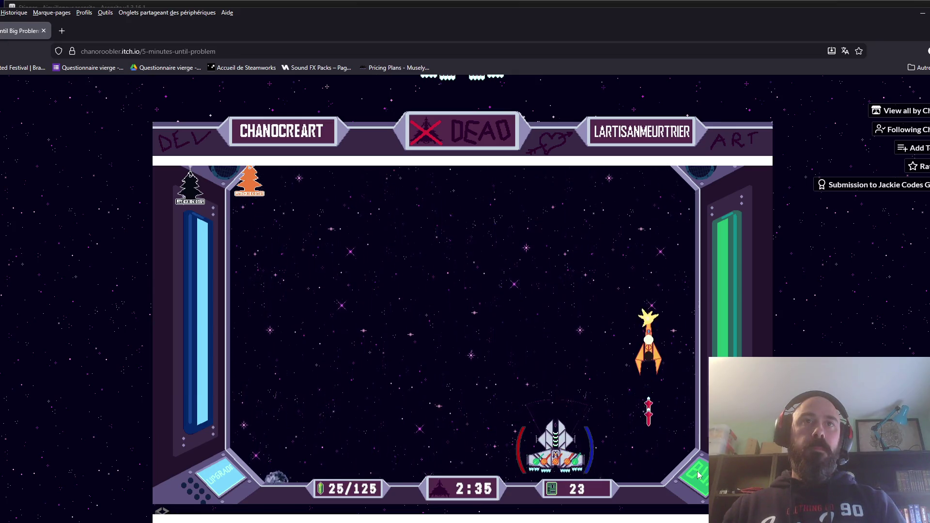
key(Right)
key(Left)
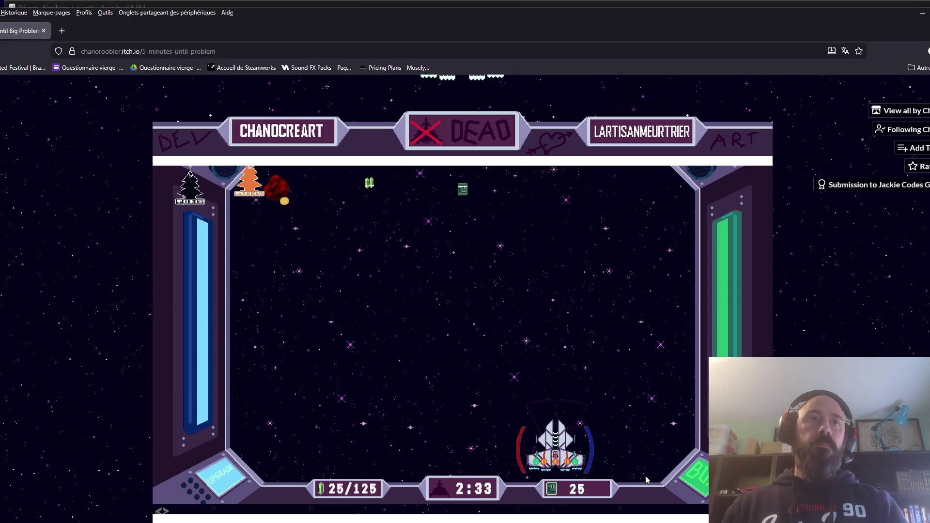
key(Left)
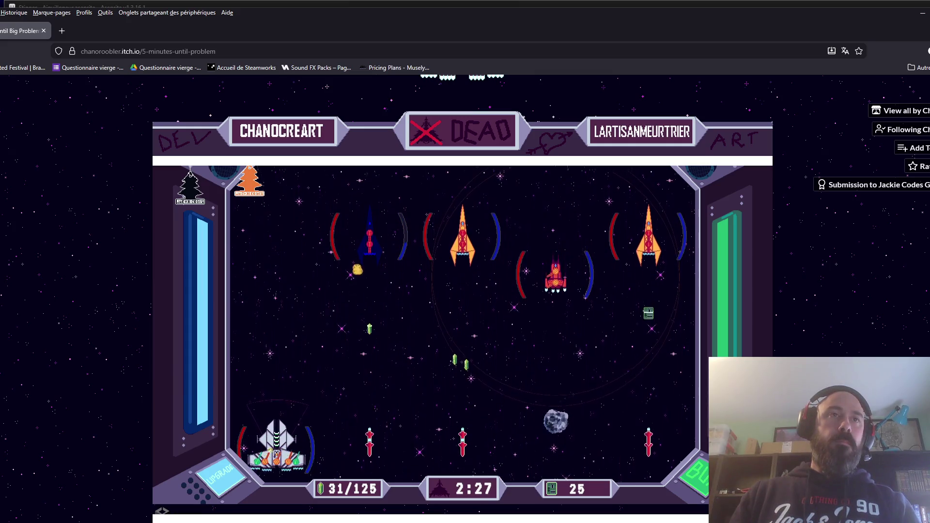
key(Right)
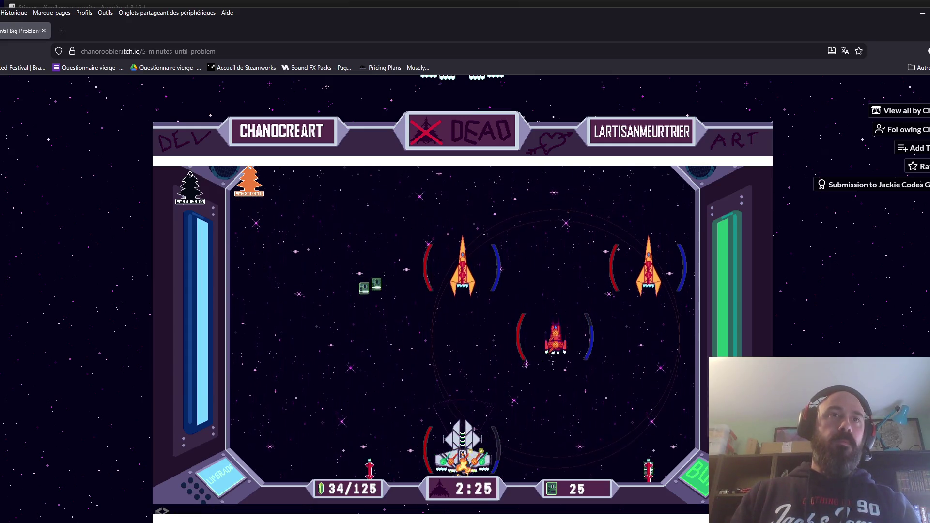
key(Left)
key(Right)
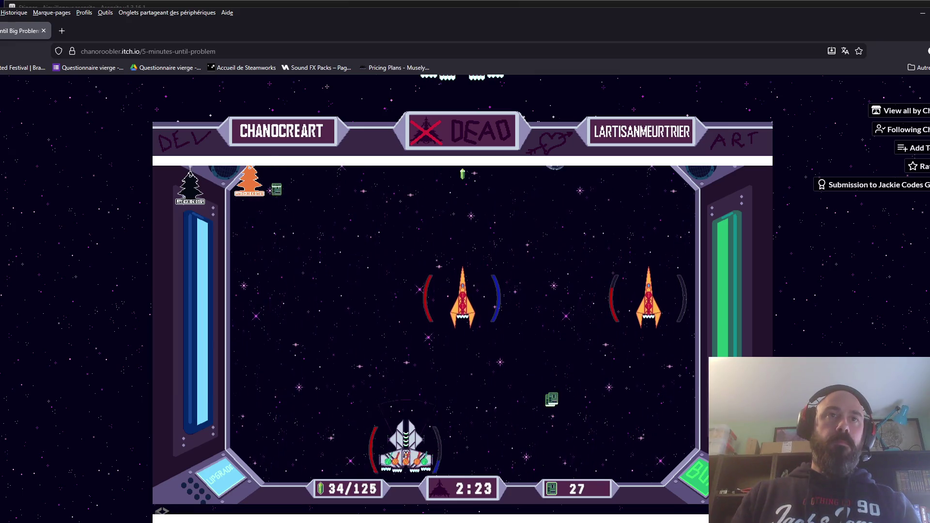
key(Right)
key(Left)
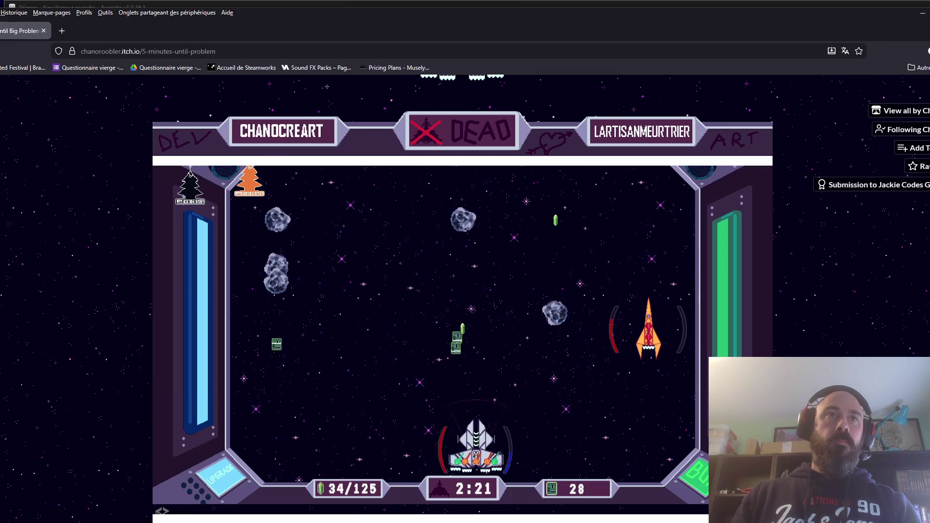
key(Right)
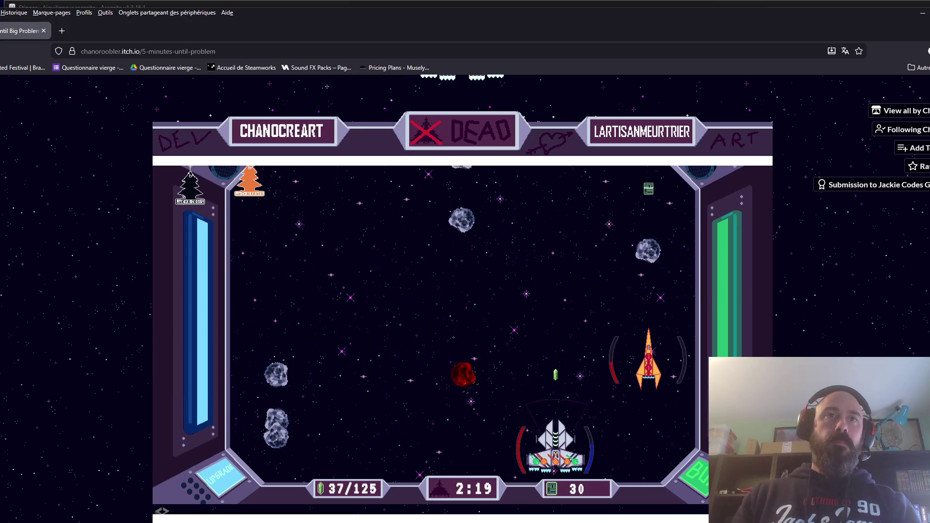
key(Right)
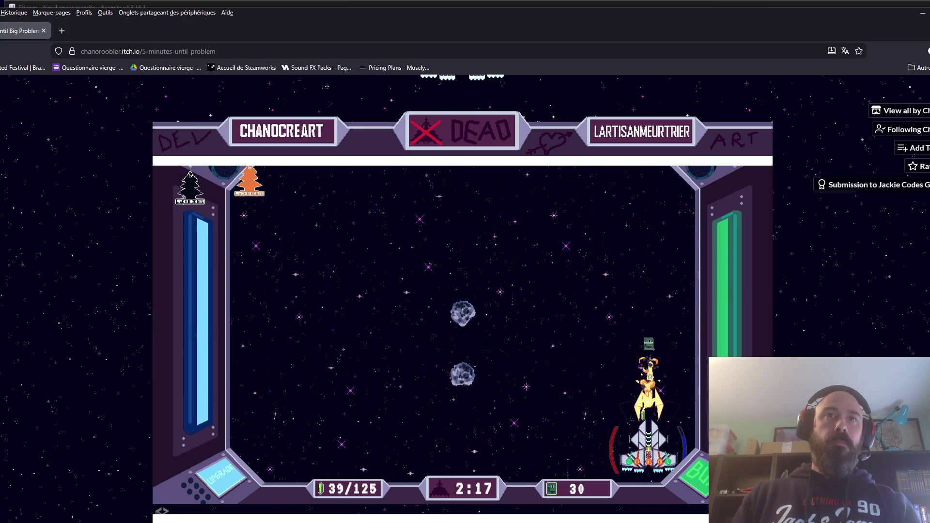
key(Left)
key(Left)
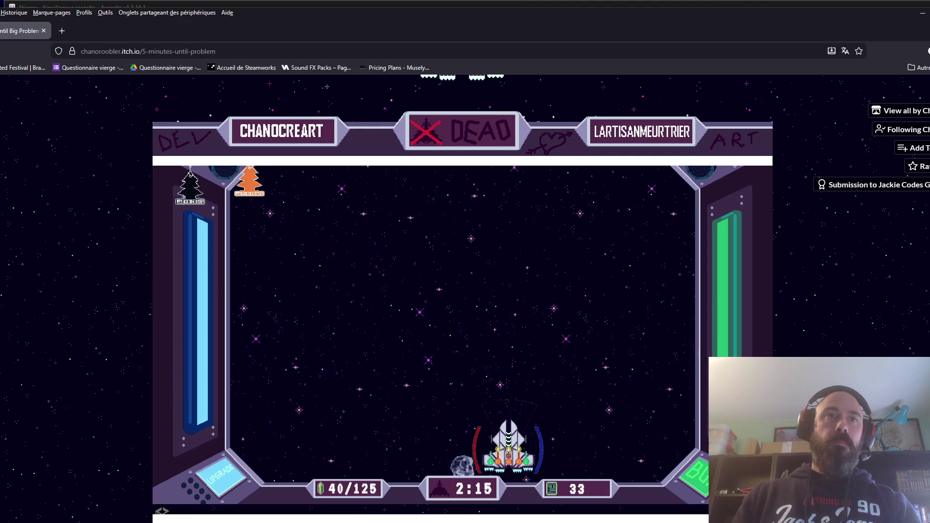
- Upgrade the Slot 1 and Slot 2 RifleGuns to Level 2 with damage upgrades
click(704, 479)
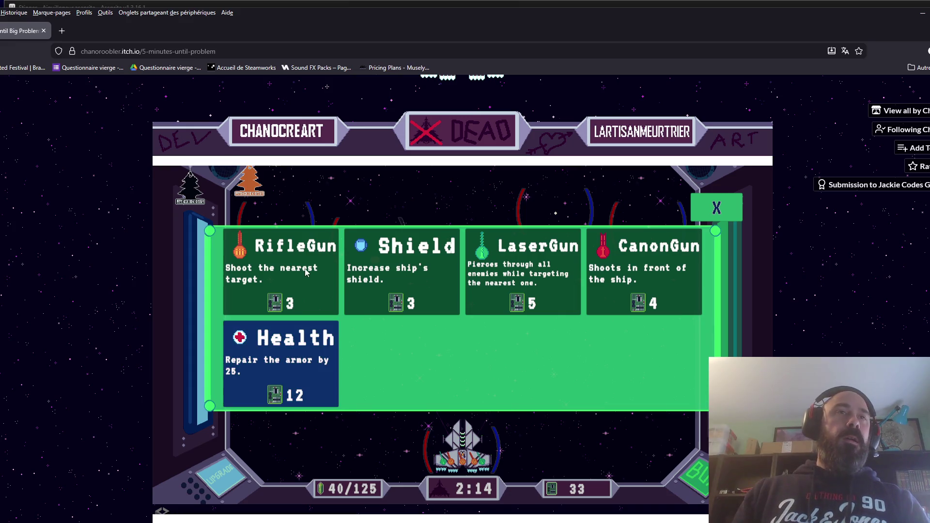
click(193, 480)
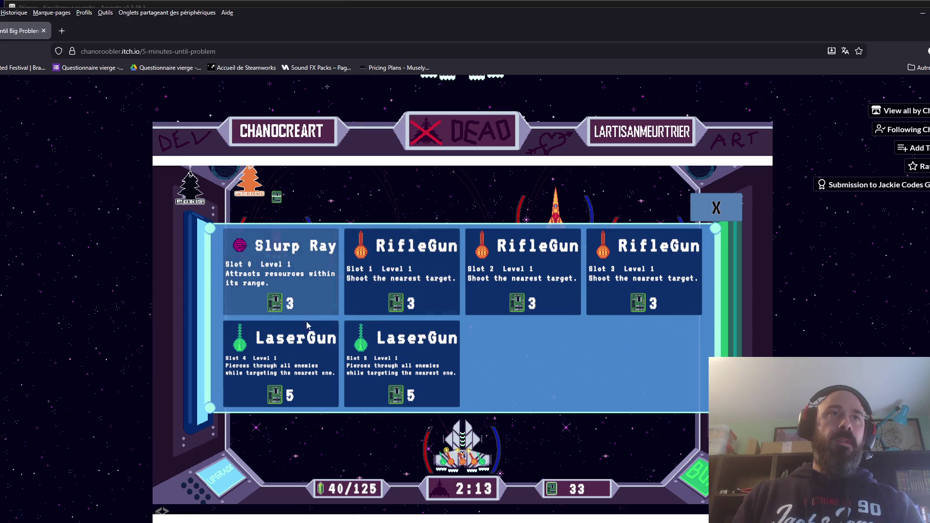
click(413, 273)
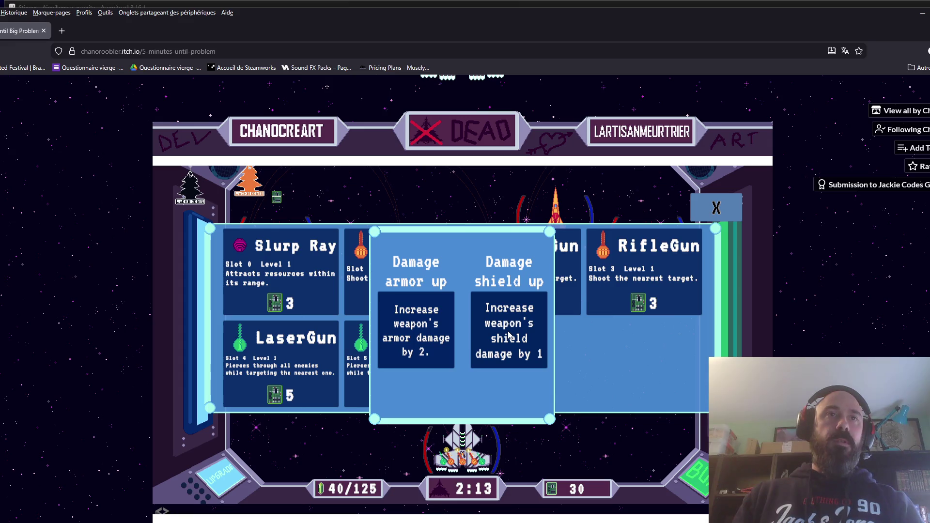
click(405, 341)
click(524, 272)
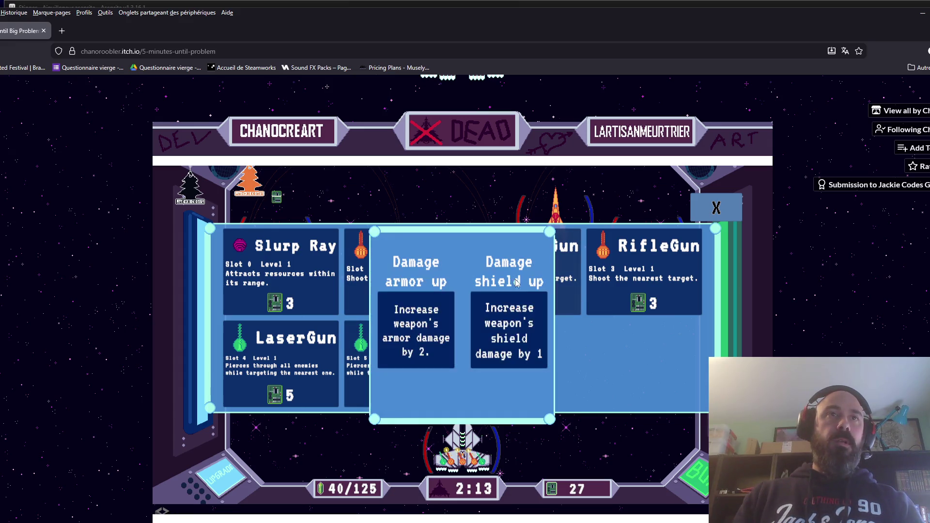
click(426, 352)
- Give the Slot 4 and Slot 5 LaserGuns damage upgrades to Level 2
click(332, 390)
click(525, 334)
click(458, 376)
click(511, 354)
- Raise the Slurp Ray to Level 2, close the upgrades and resume flying
click(336, 304)
click(421, 333)
click(291, 271)
click(504, 320)
click(716, 209)
key(Left)
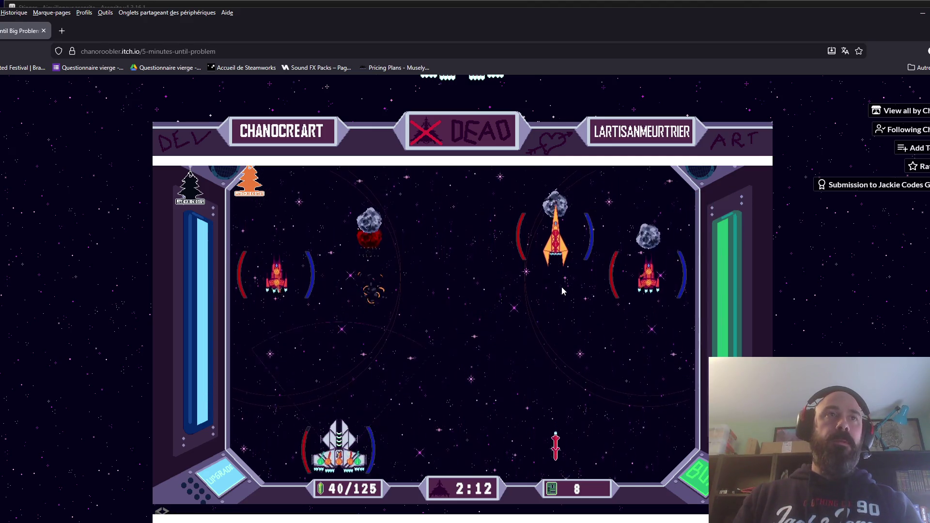
- Steer the ship left and right, shooting enemies and picking up crystals
key(Right)
key(Right)
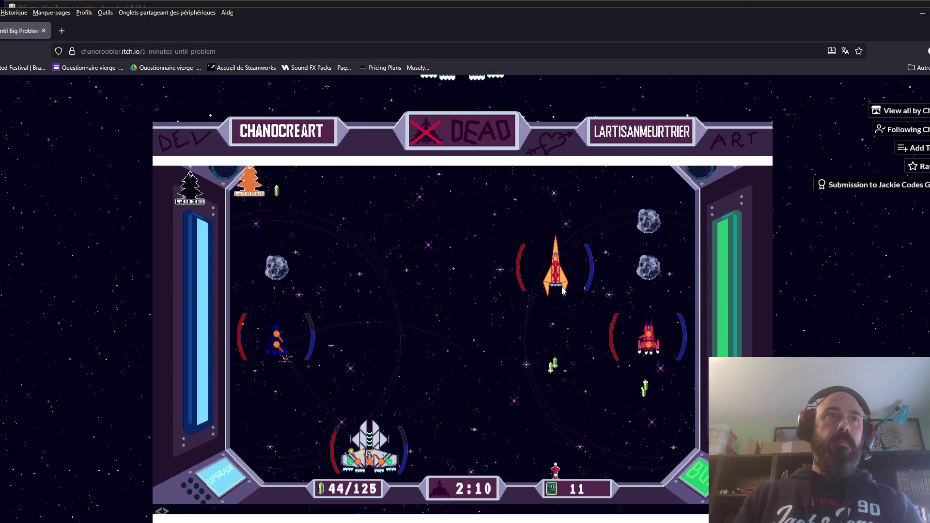
key(Left)
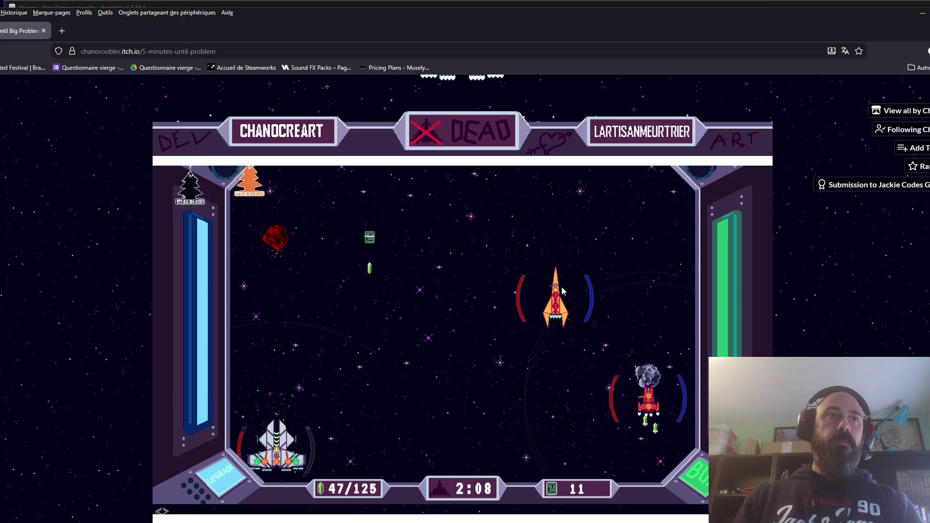
key(Right)
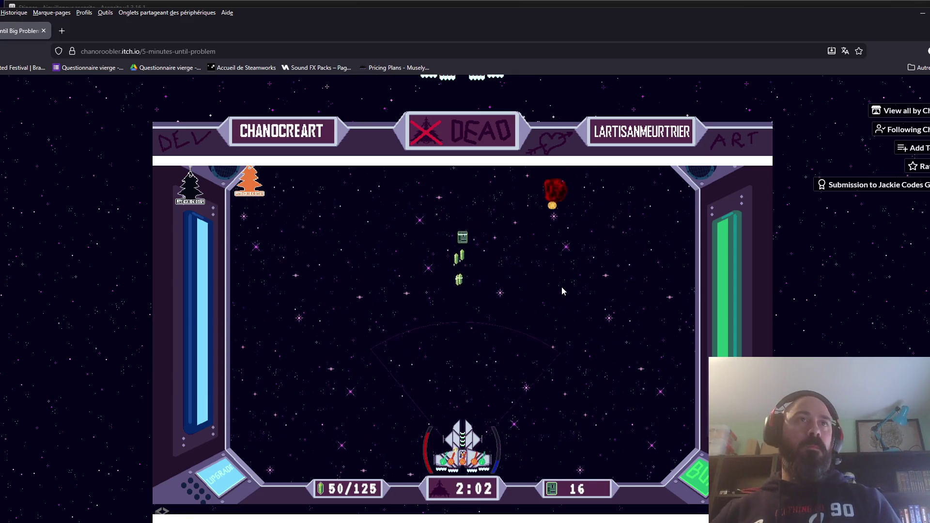
key(Right)
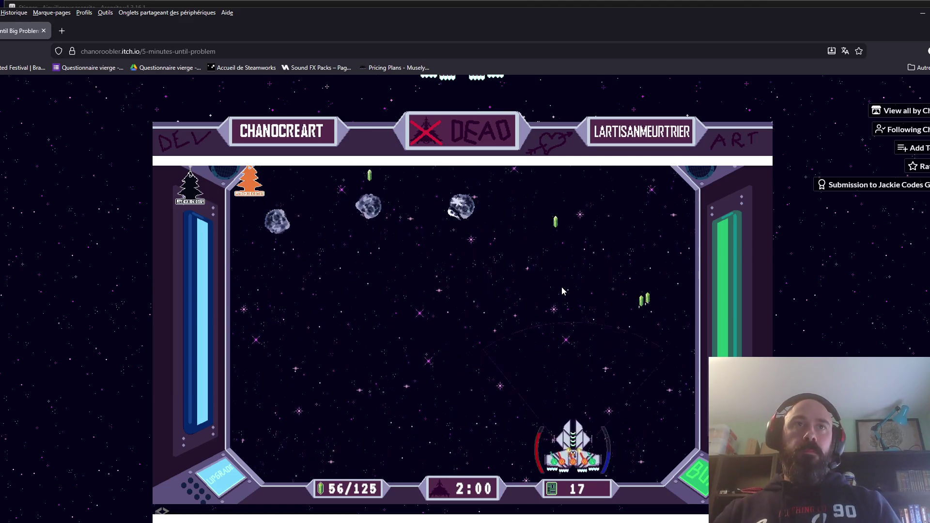
key(Left)
key(Left)
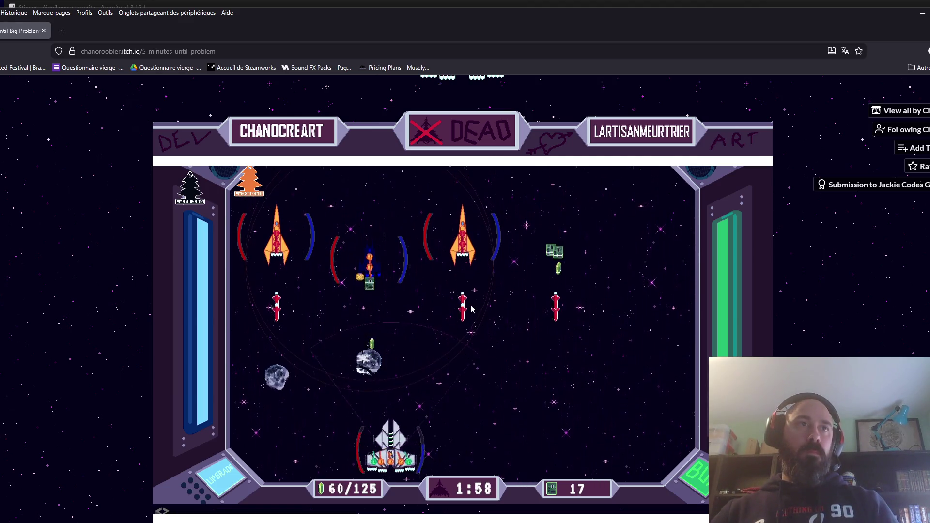
key(Right)
key(Right)
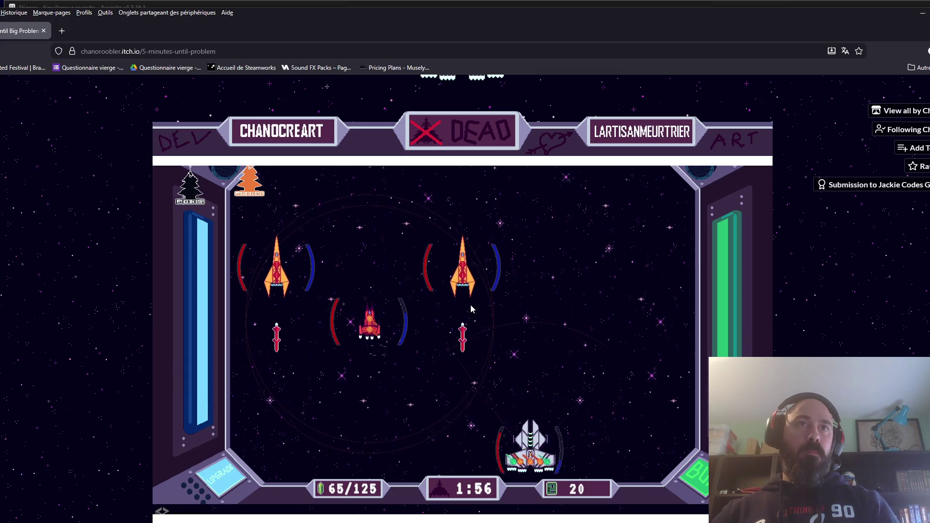
key(Left)
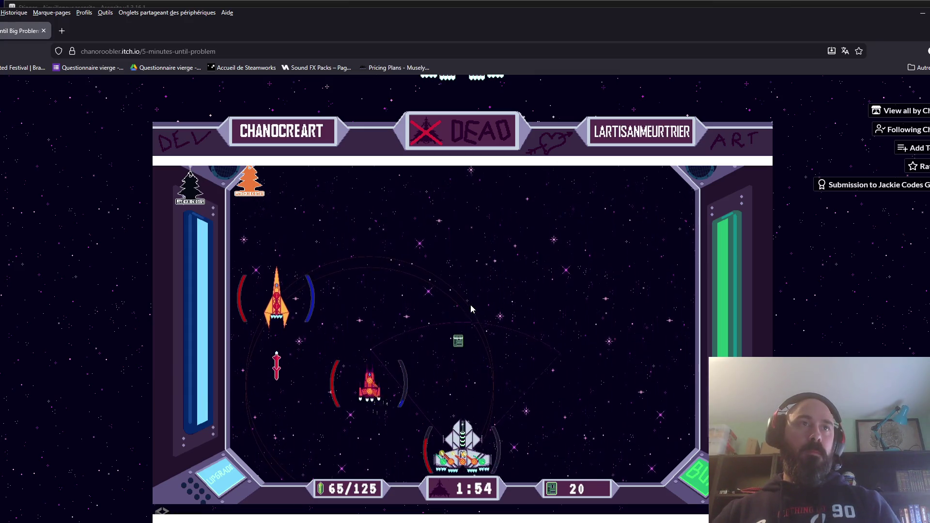
key(Left)
key(Right)
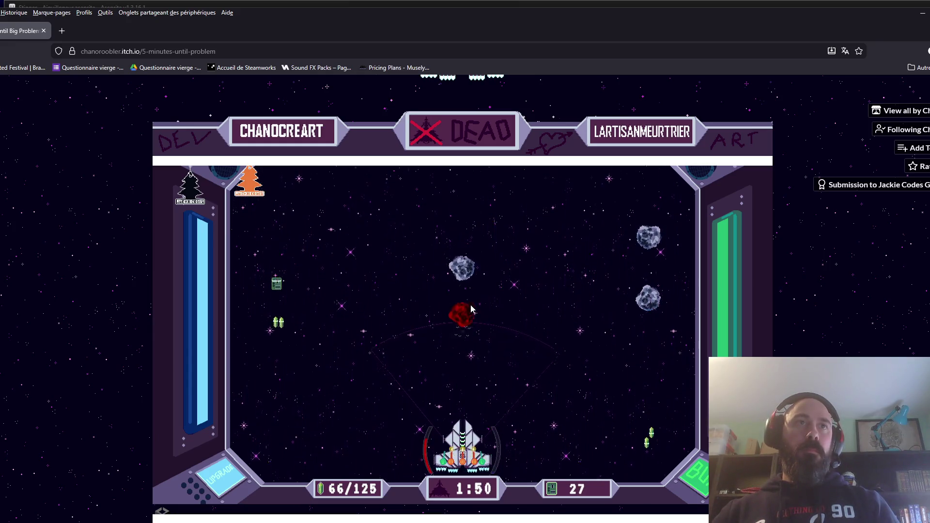
key(Left)
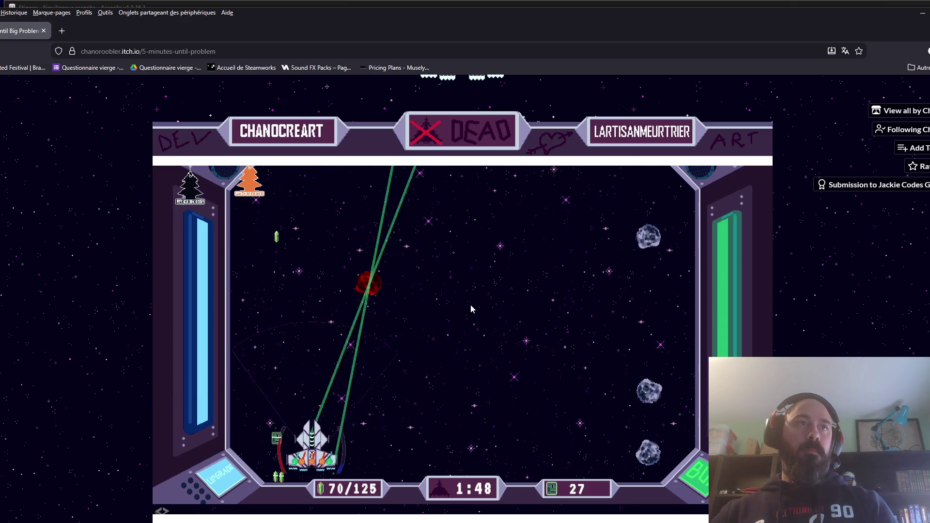
key(Right)
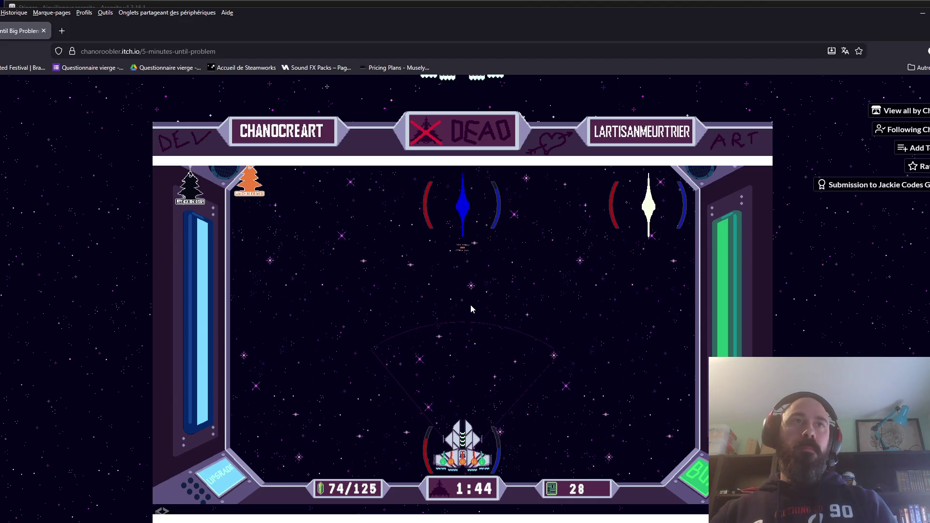
key(Left)
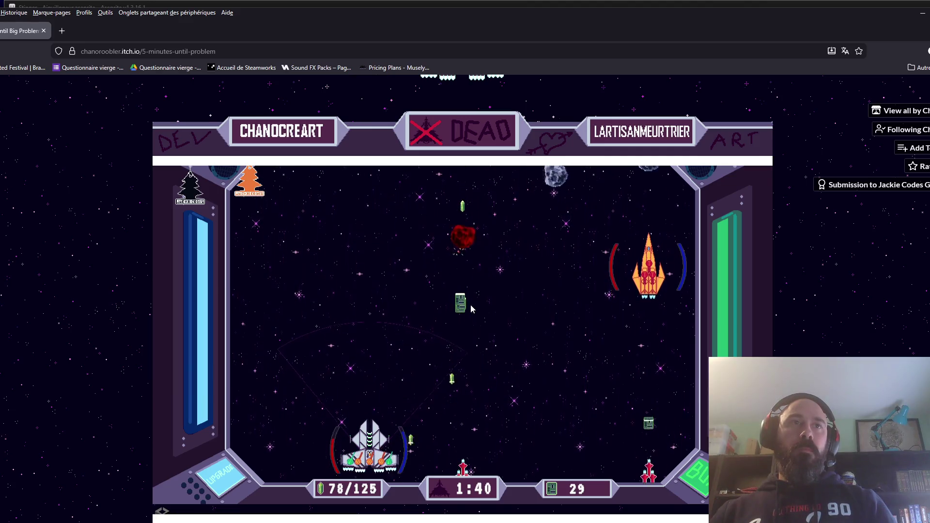
- Keep collecting until 1:16 remains with 119/125 crystals and 41 credits
key(Right)
key(Right)
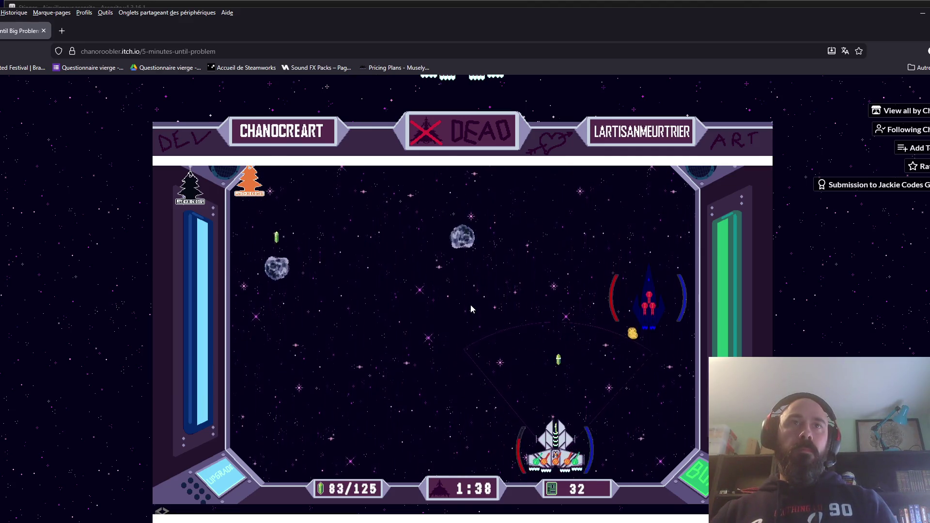
key(Left)
key(Left)
key(Right)
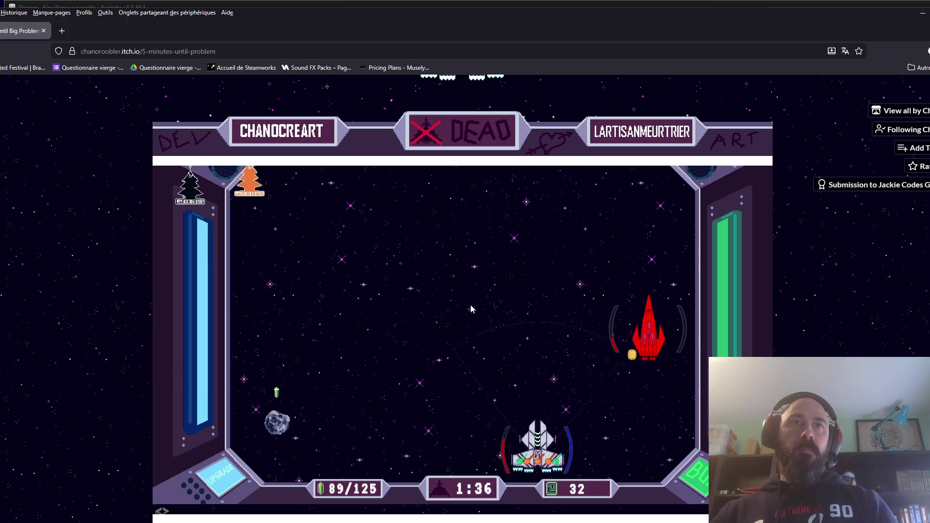
key(Left)
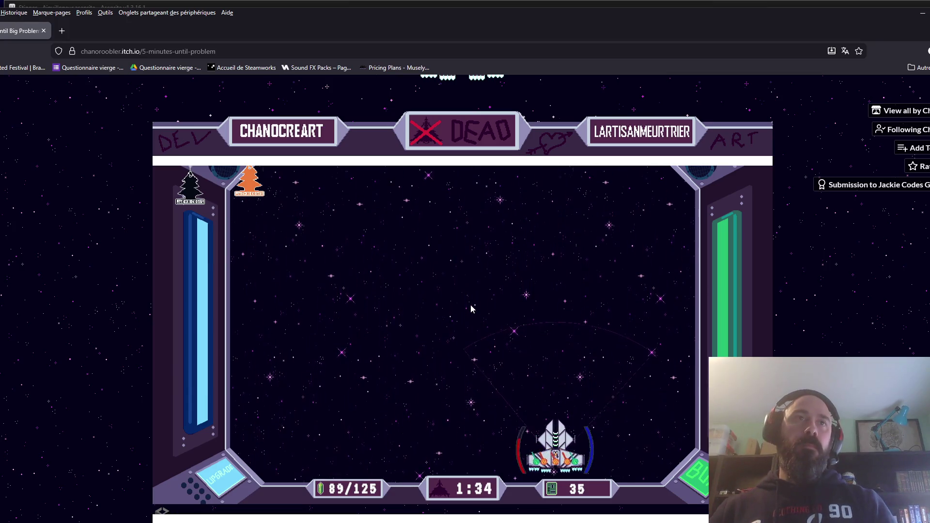
key(Left)
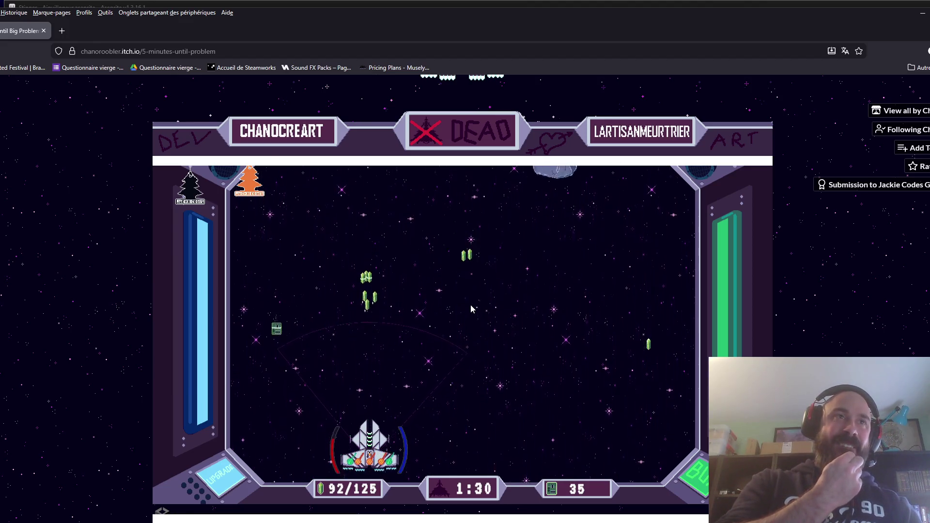
key(Right)
key(Right)
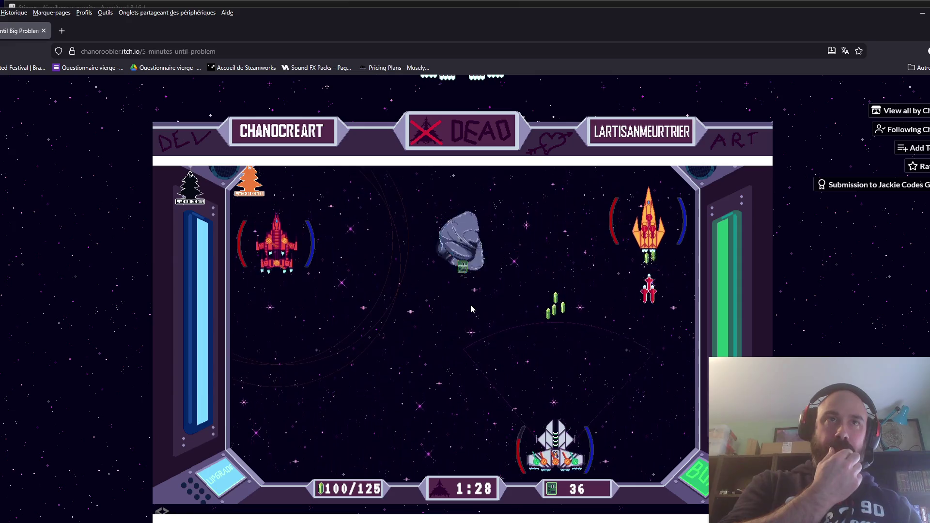
key(Left)
key(Right)
key(Right)
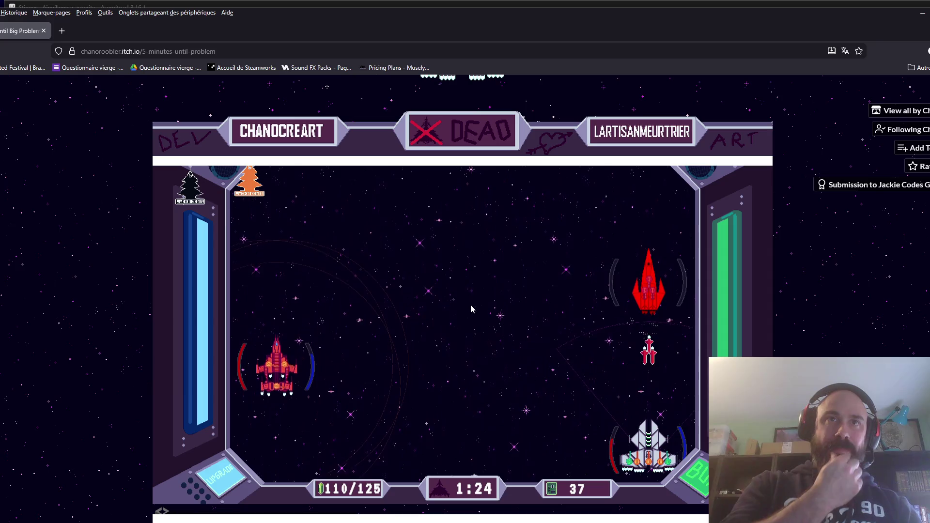
key(Left)
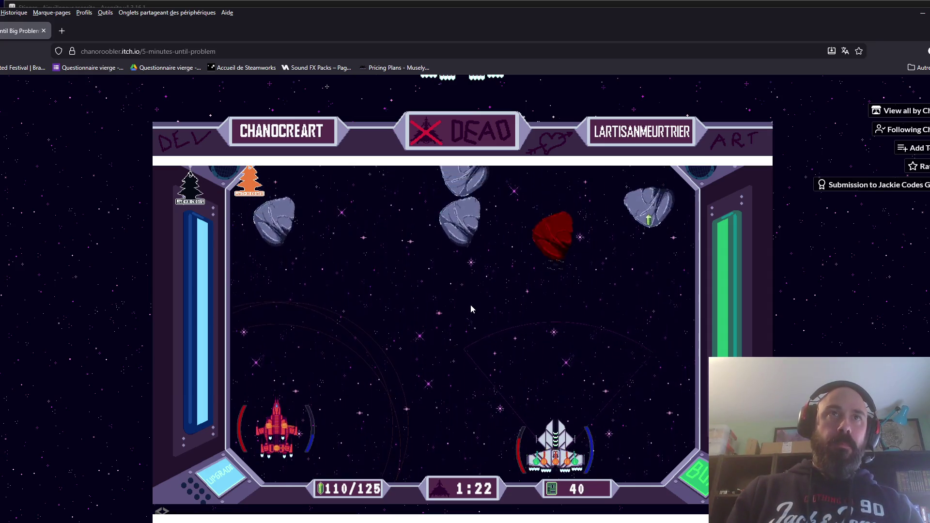
key(Left)
key(Left)
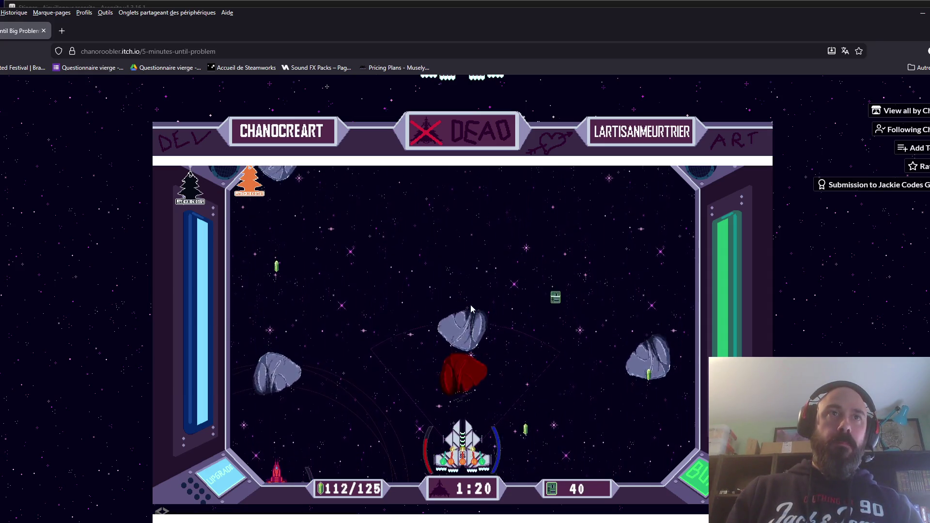
key(Right)
key(Left)
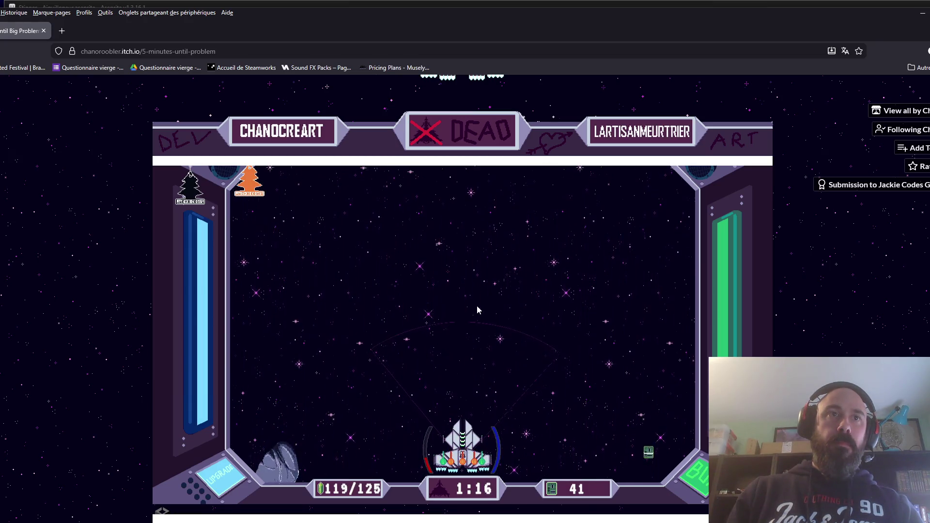
- Buy Health for 12 chips, close the shop and resume dodging asteroids
key(u)
click(333, 376)
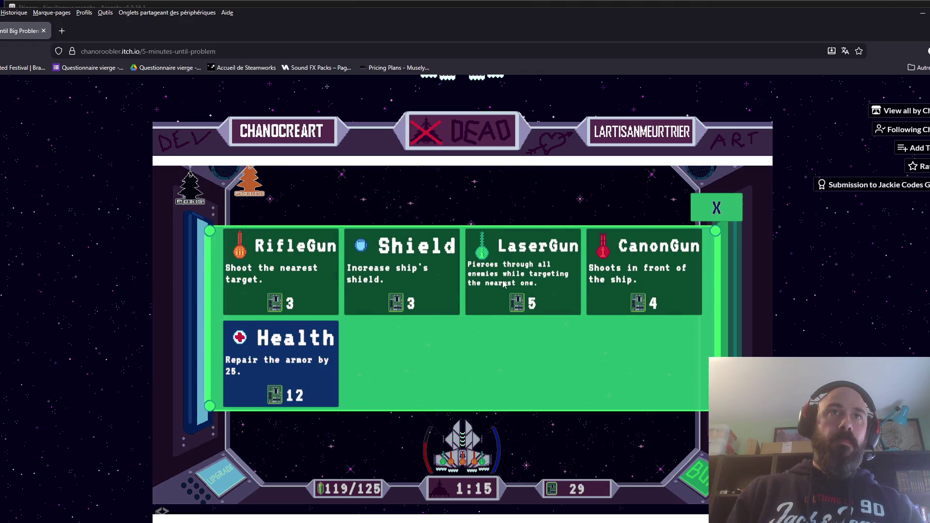
click(718, 209)
key(Left)
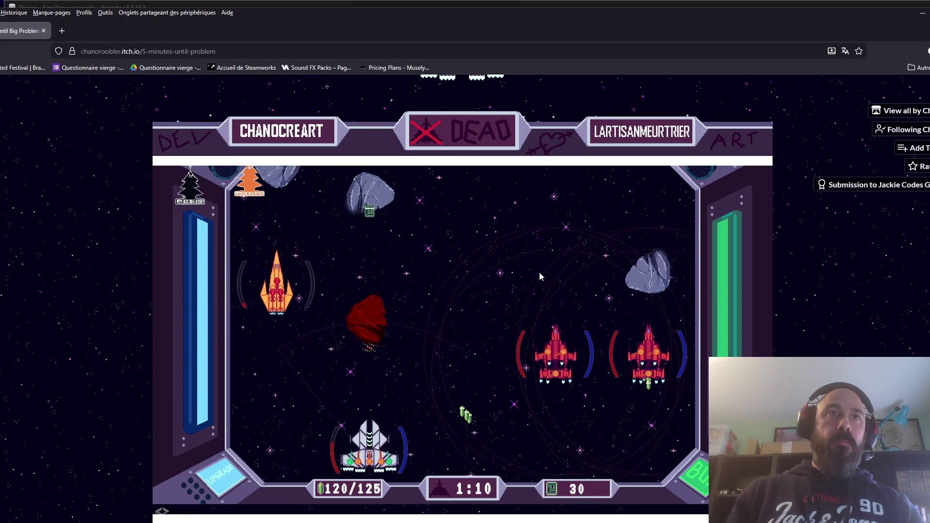
key(Right)
key(Left)
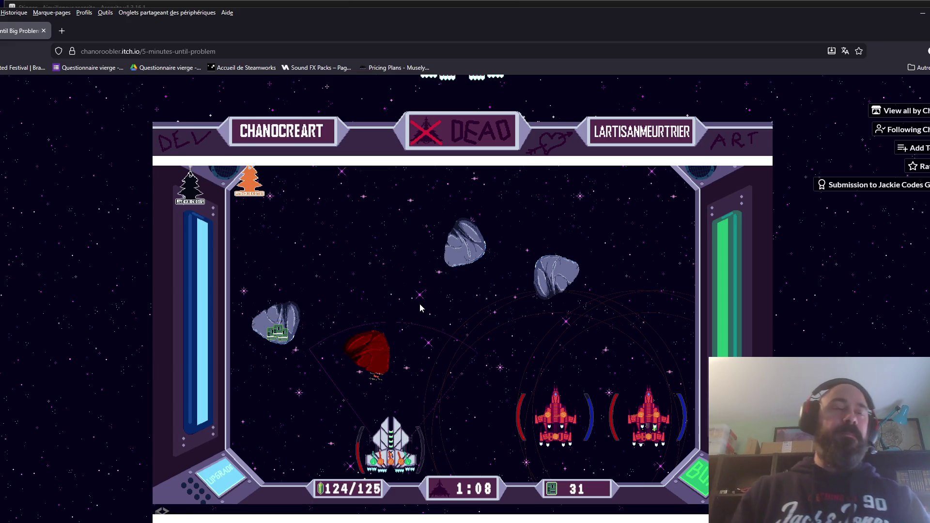
key(Left)
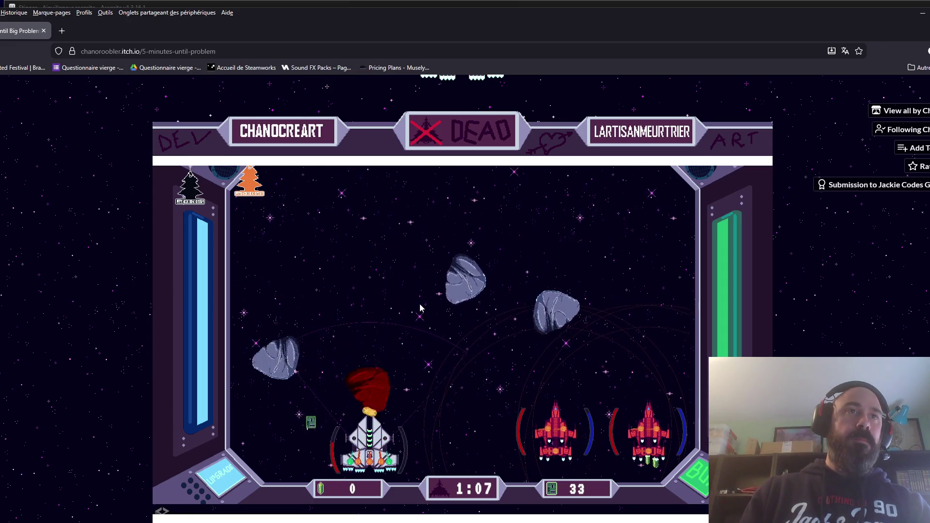
- Spend the remaining chips on Health and two LaserGuns in the item shop
key(u)
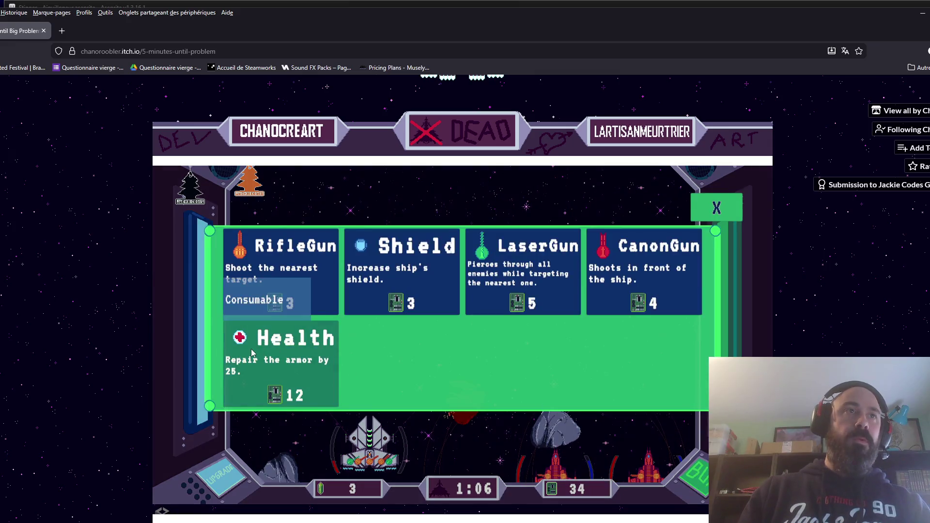
click(317, 363)
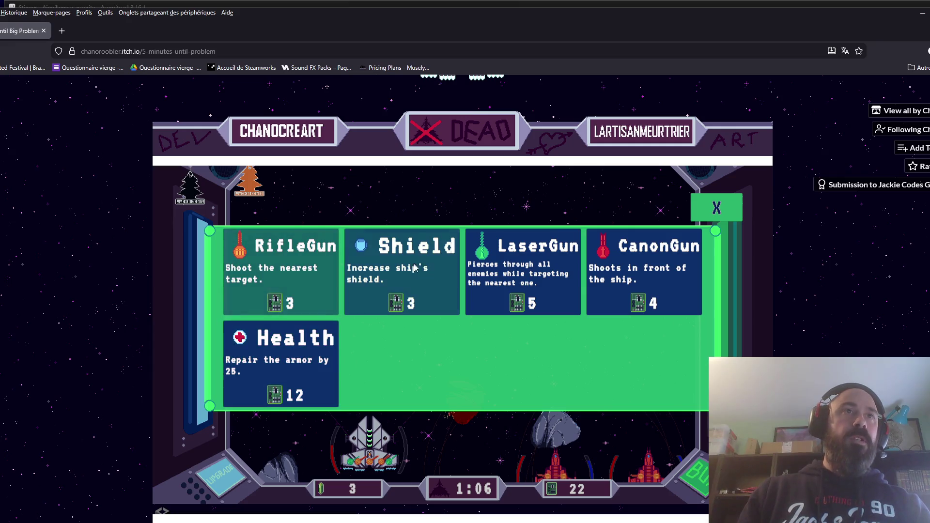
click(502, 285)
click(527, 294)
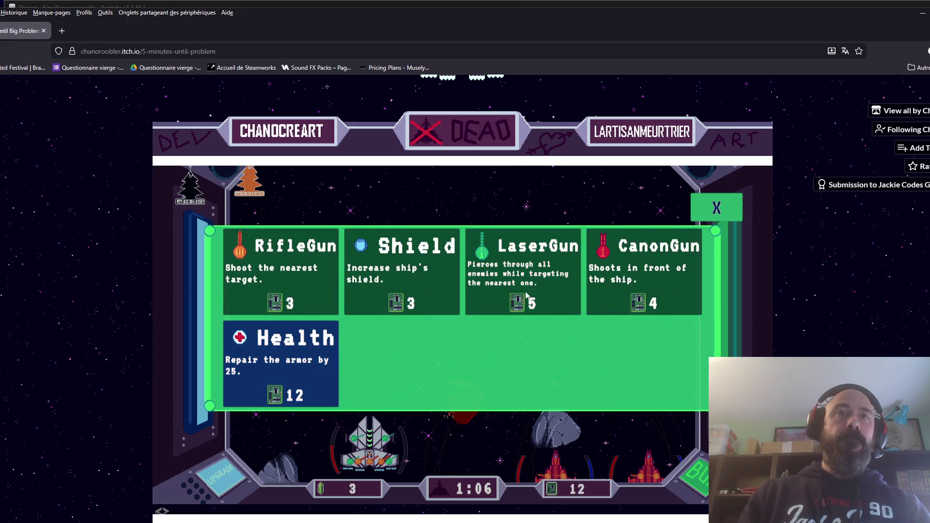
click(298, 359)
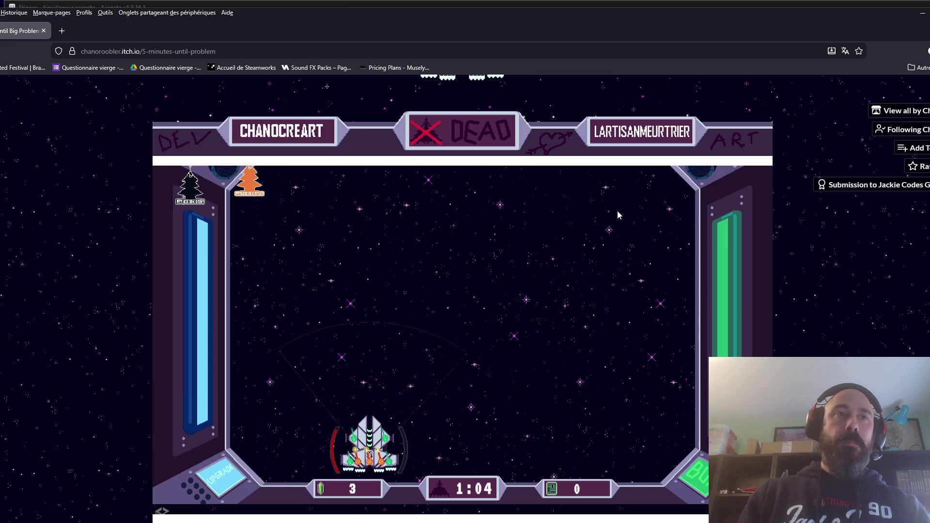
- Weave the ship across lanes, dodging enemies and collecting crystals
key(Right)
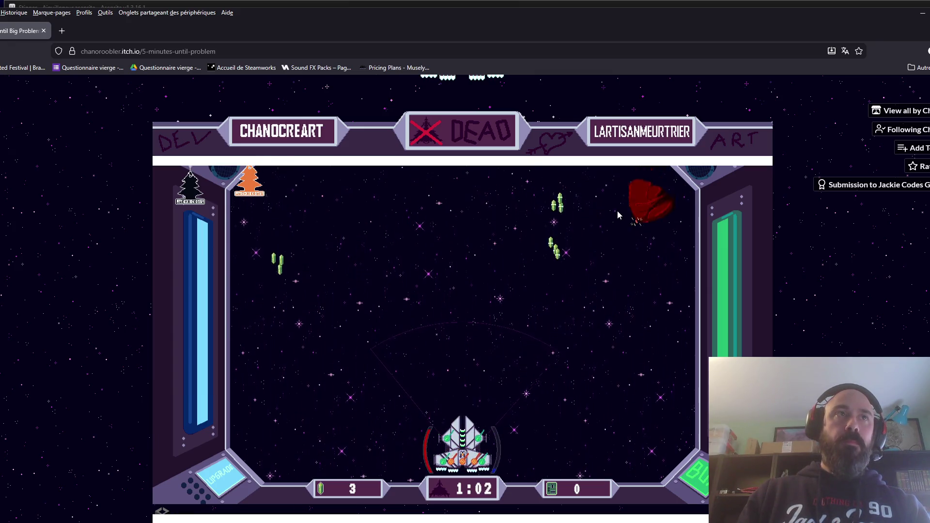
key(Right)
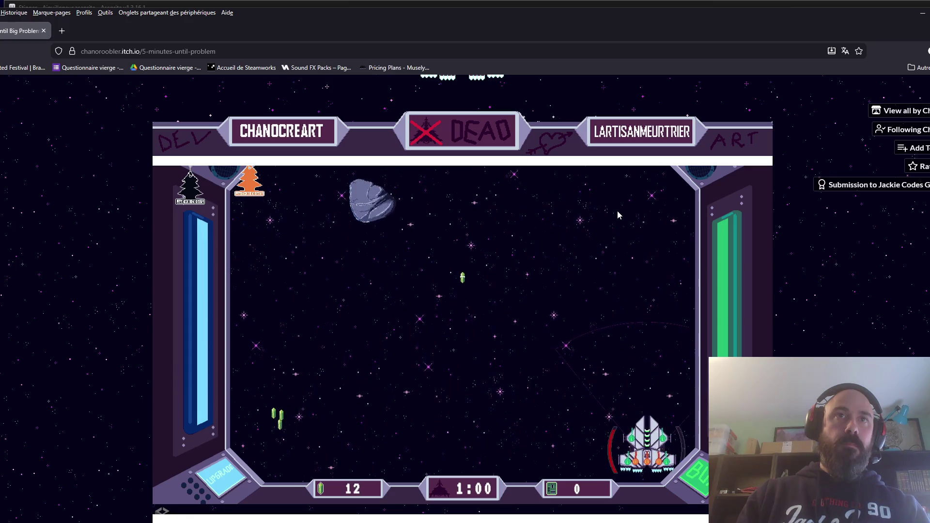
key(Left)
key(Left)
key(Right)
key(Right)
key(Right)
key(Left)
key(Left)
key(Left)
key(Left)
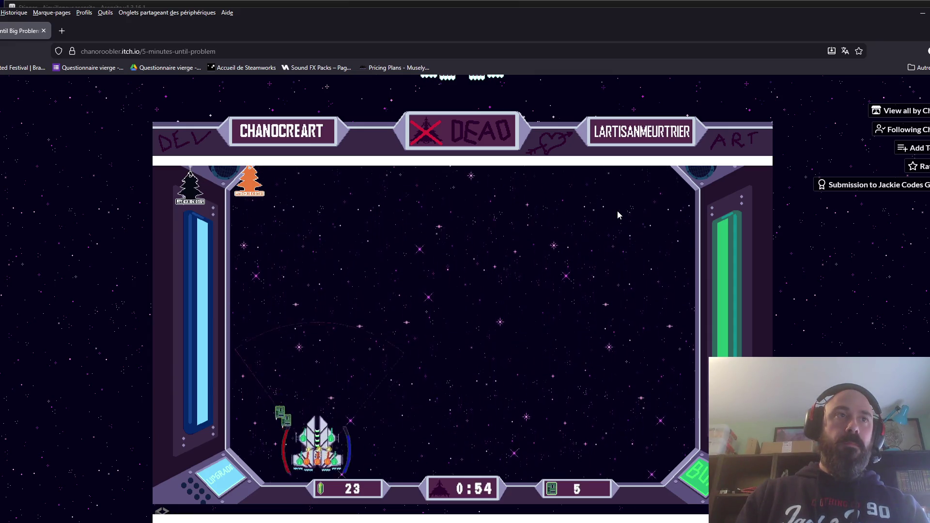
key(Right)
key(Right)
key(Right)
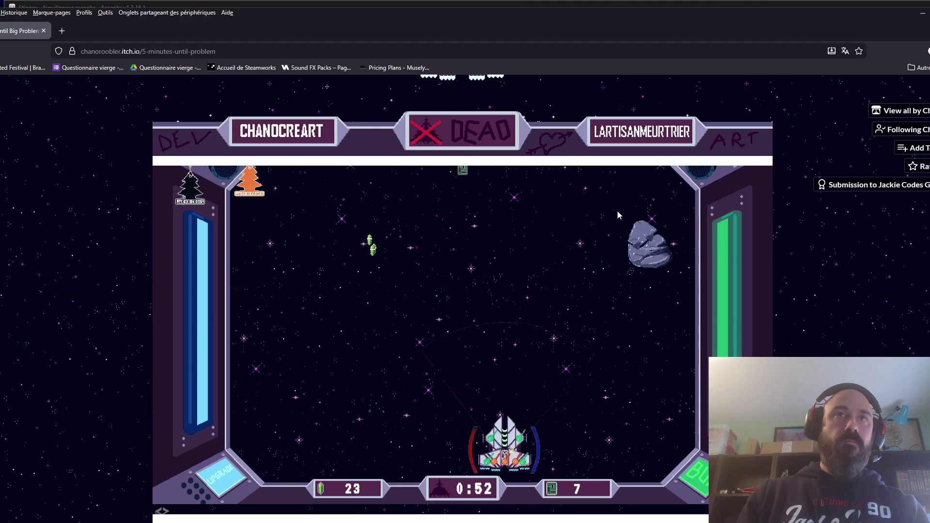
key(Right)
key(Left)
key(Left)
key(Left)
- Keep collecting until 0:34 remains with 59 crystals and 15 chips
key(Right)
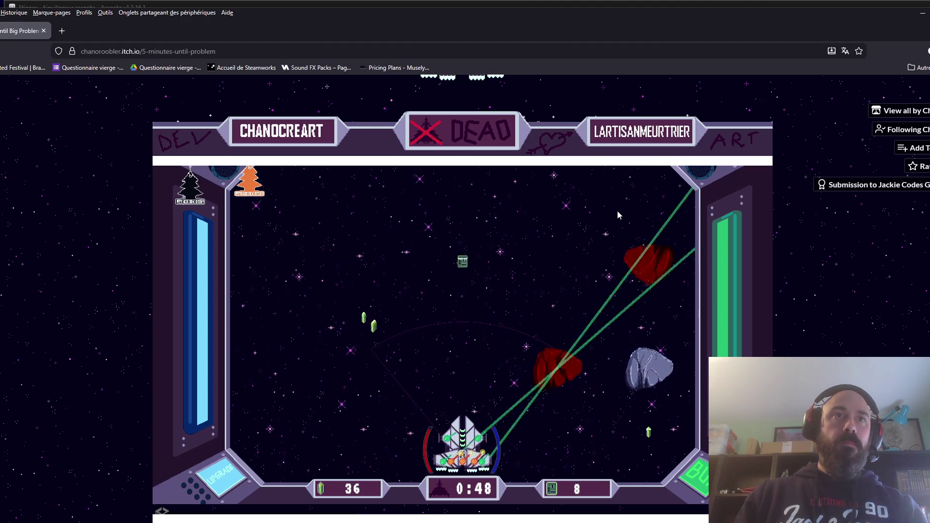
key(Right)
key(Right)
key(Left)
key(Left)
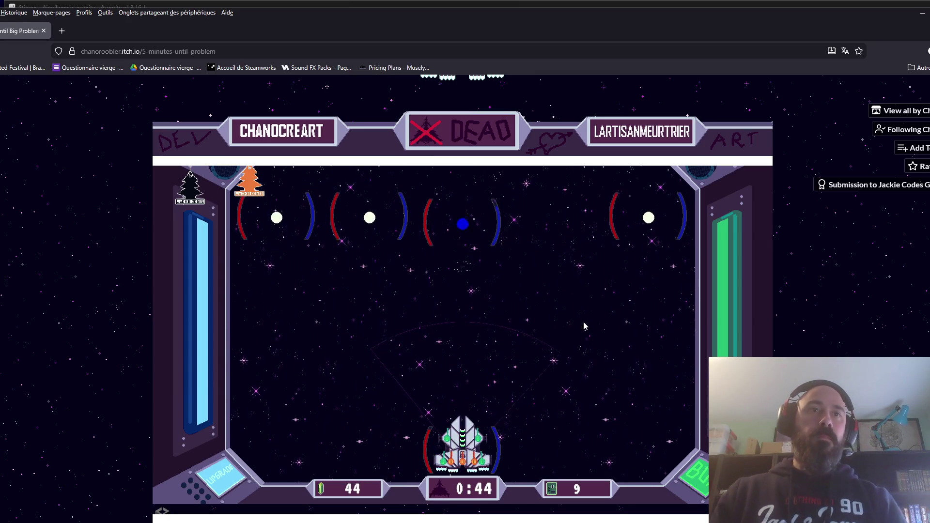
key(Right)
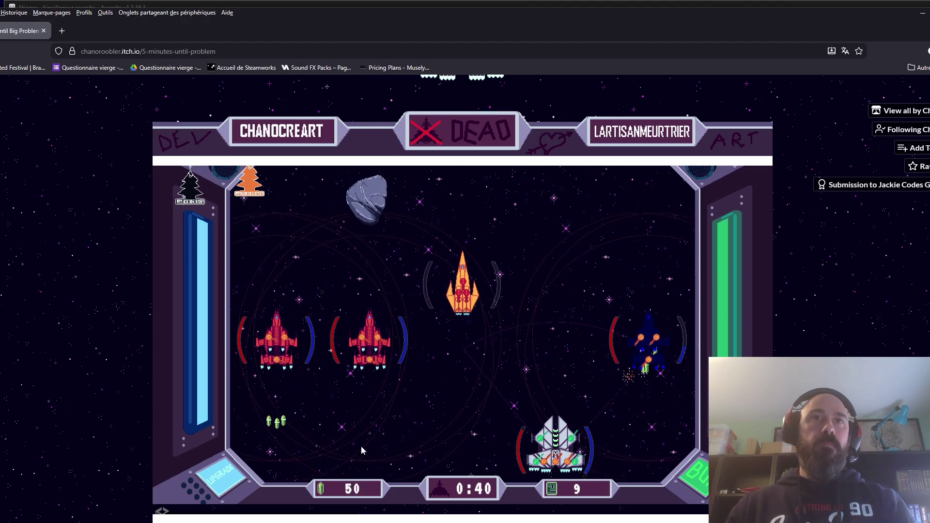
key(Right)
key(Left)
key(Right)
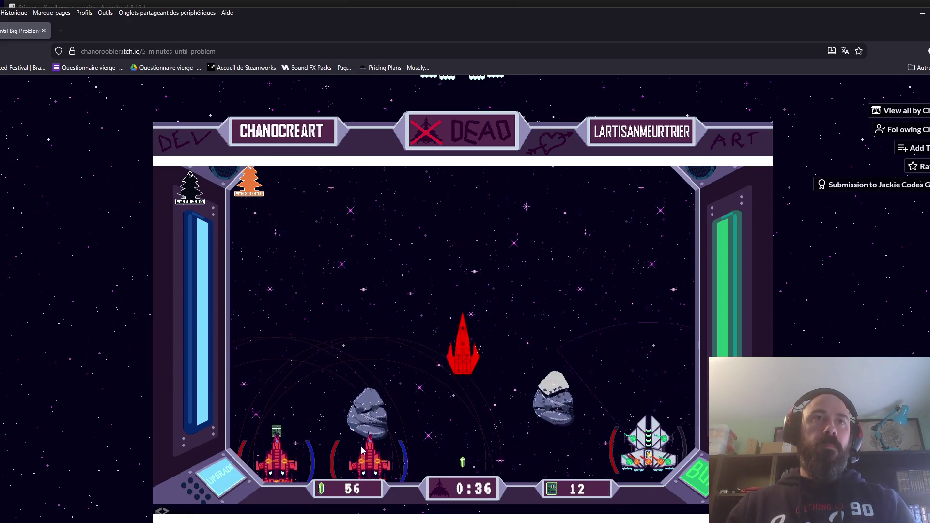
key(Left)
key(Left)
key(Right)
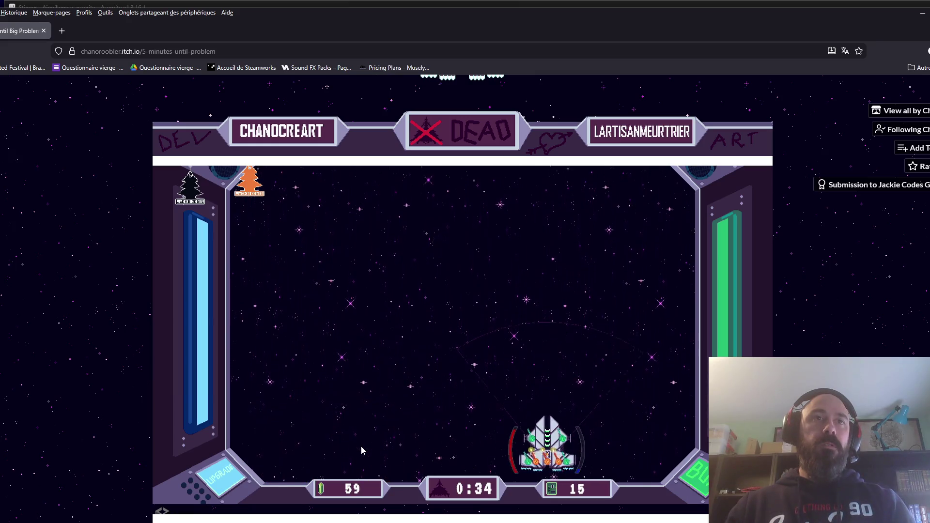
key(Left)
- Upgrade LaserGun slot 4 to Level 3 and slot 6 to Level 2 with damage upgrades
click(238, 484)
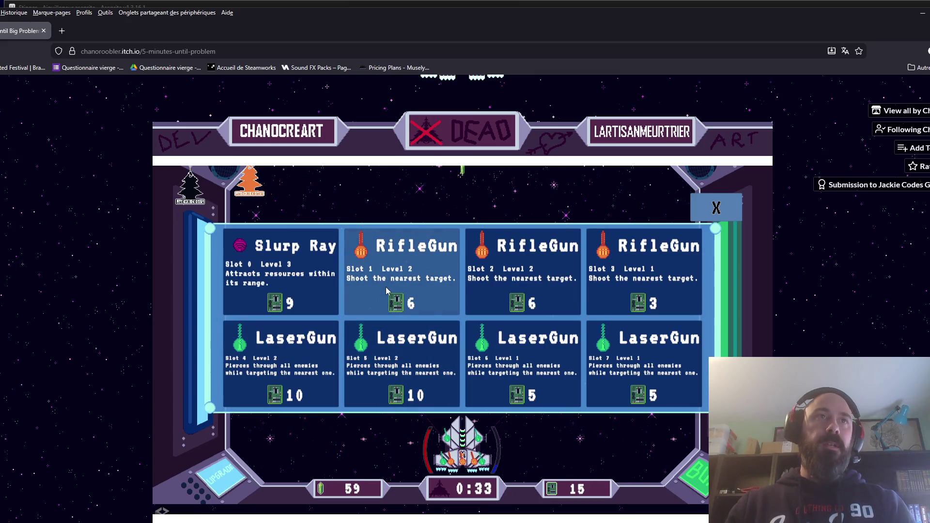
click(268, 397)
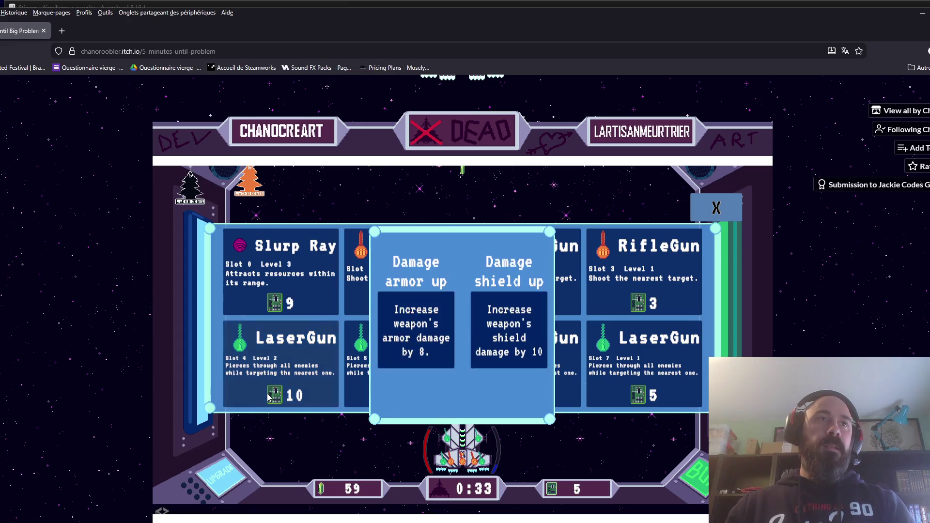
click(408, 352)
click(525, 371)
click(524, 371)
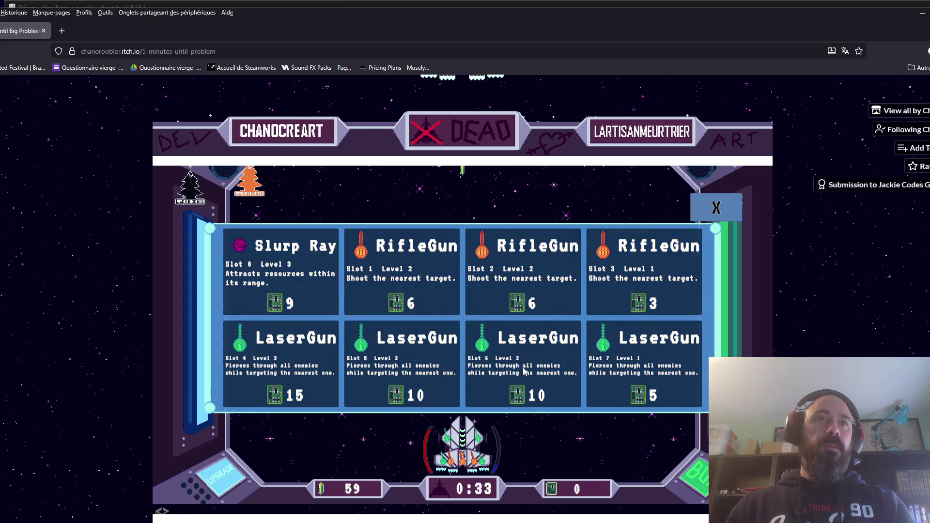
click(718, 218)
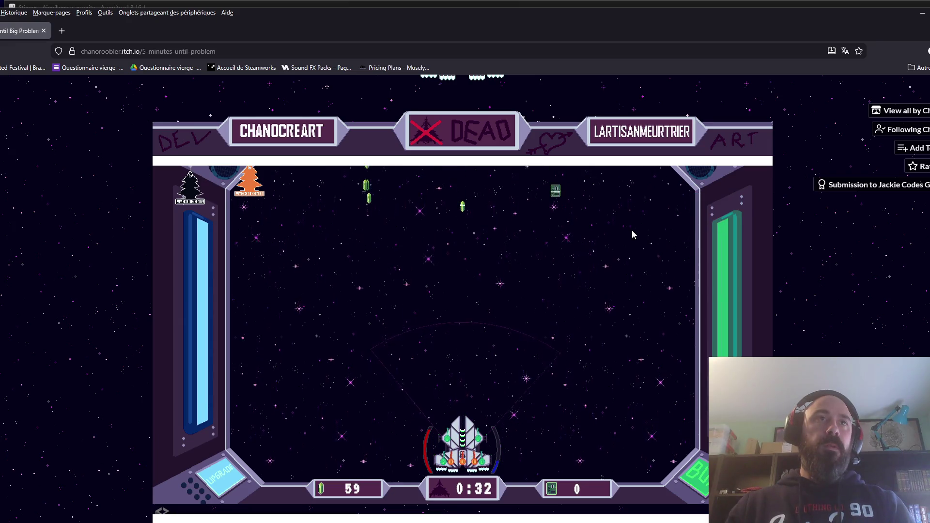
- Dodge arriving enemies across lanes while grabbing crystals
key(Left)
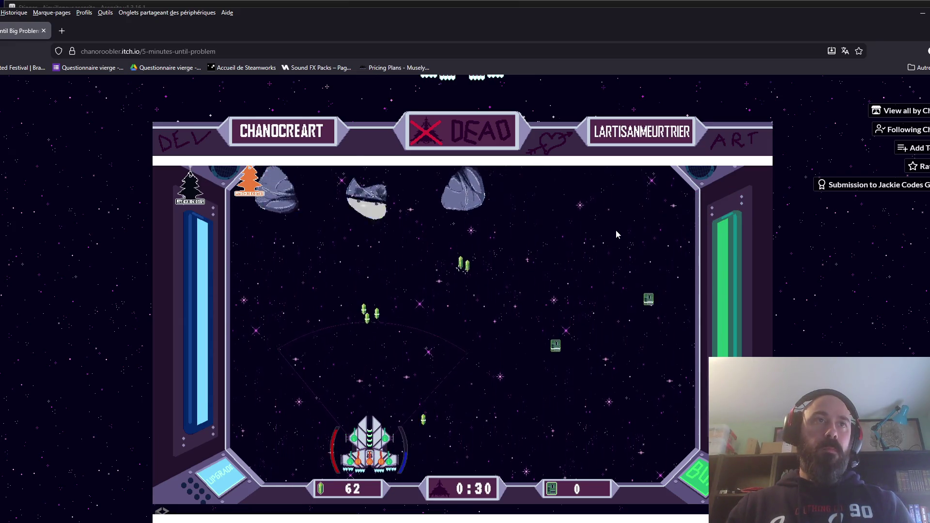
key(Right)
key(Left)
key(Left)
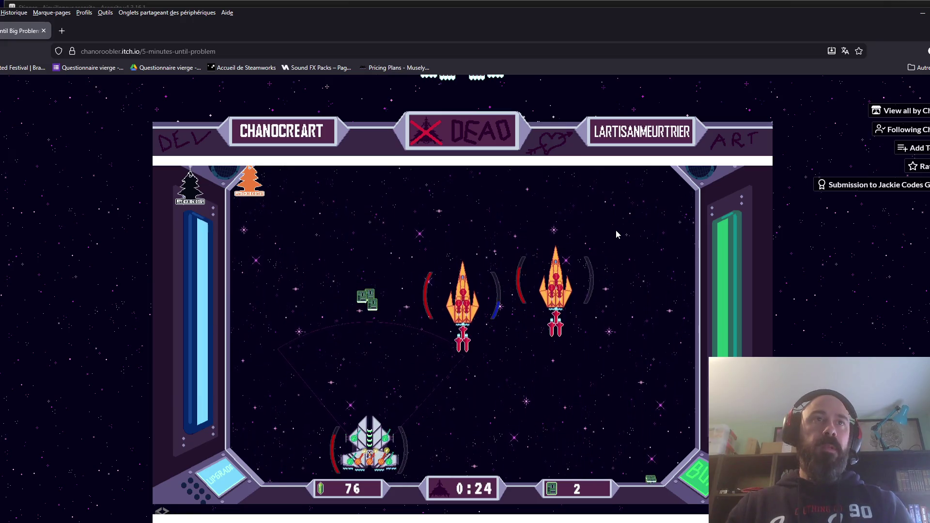
key(Right)
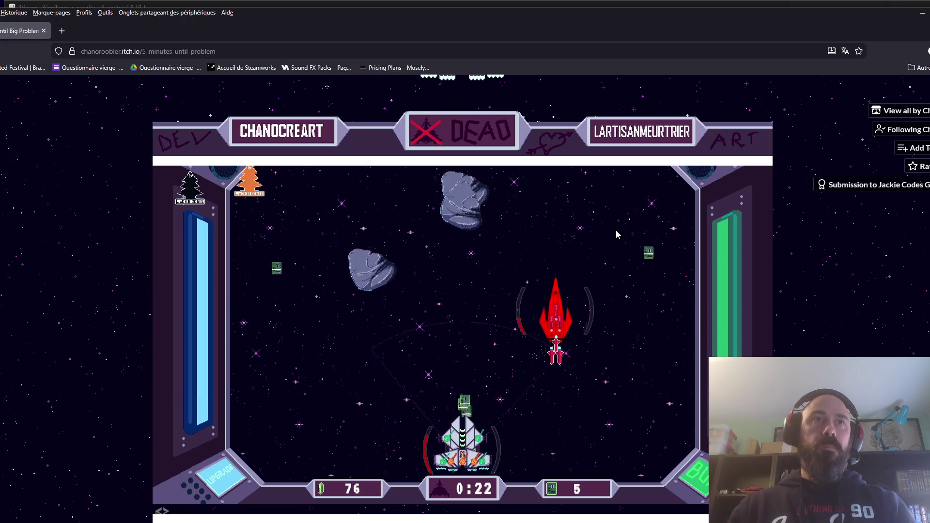
key(Left)
key(Right)
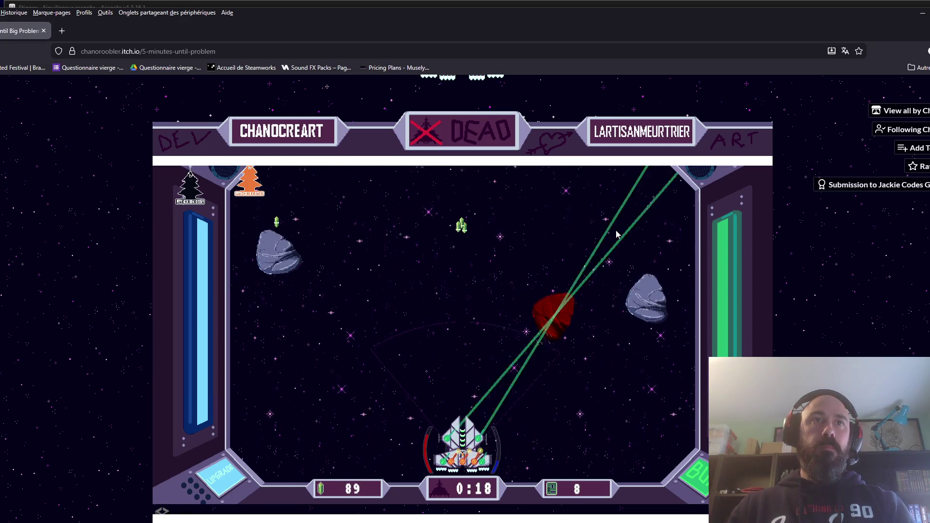
key(Right)
key(Left)
key(Left)
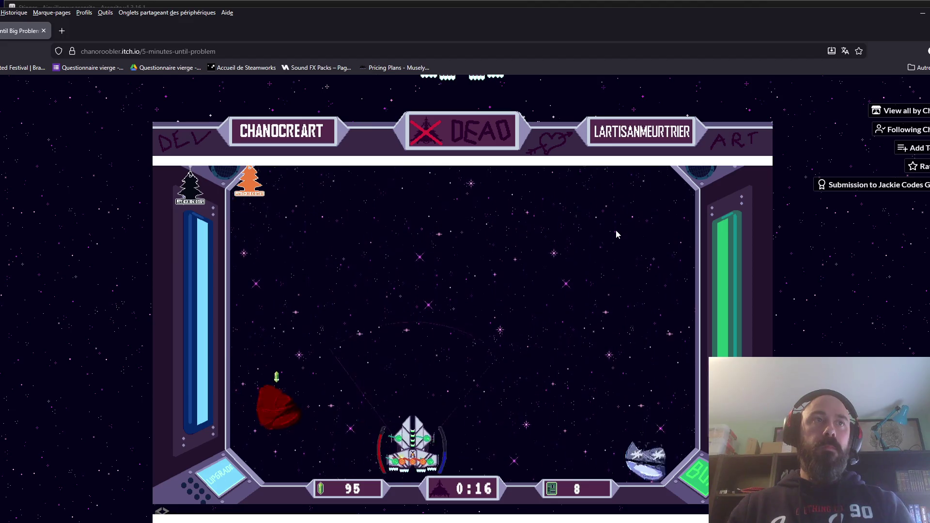
key(Right)
- Weave through the right lanes until the timer hits 0:00 with 108 crystals and 21 chips
key(Right)
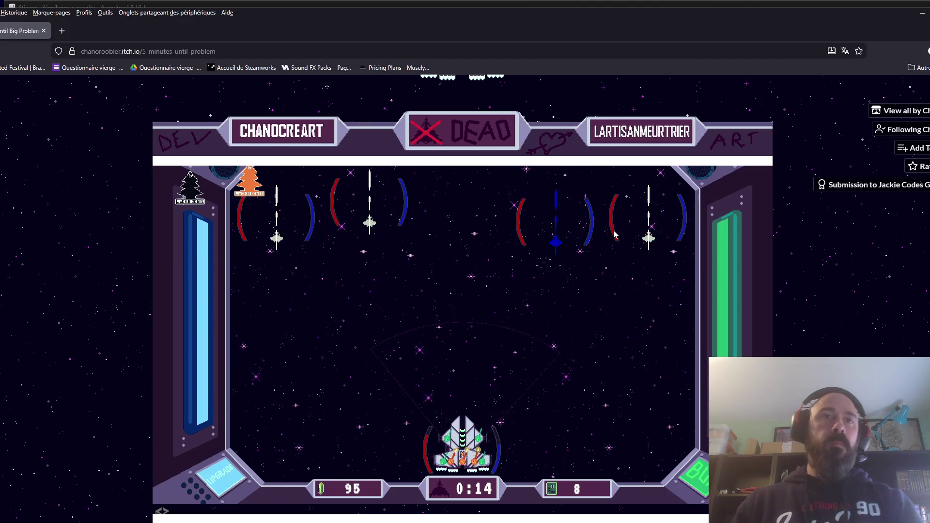
key(Right)
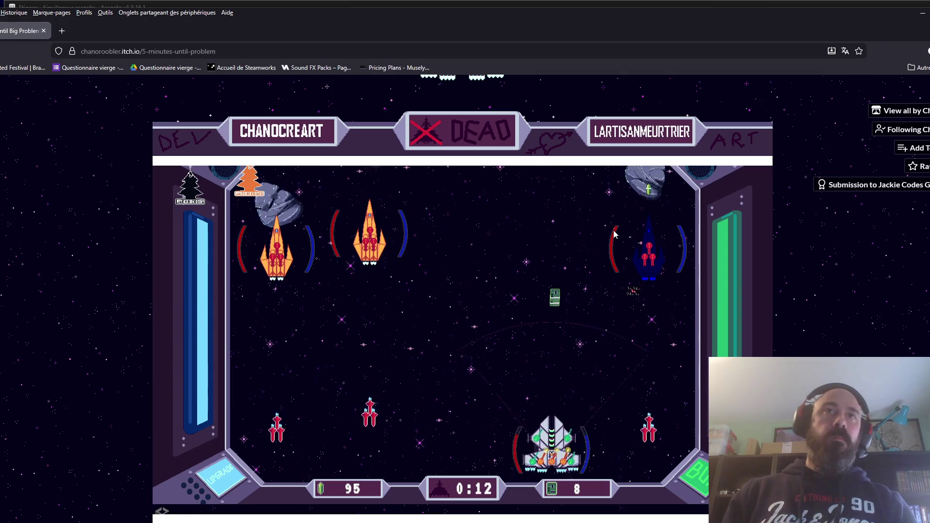
key(Right)
key(Left)
key(Right)
key(Left)
key(Right)
key(Left)
key(Left)
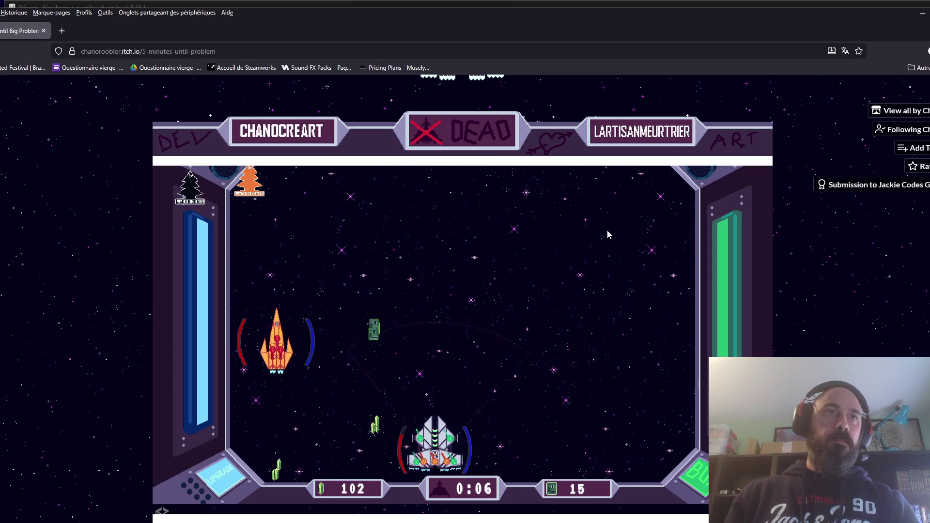
key(Right)
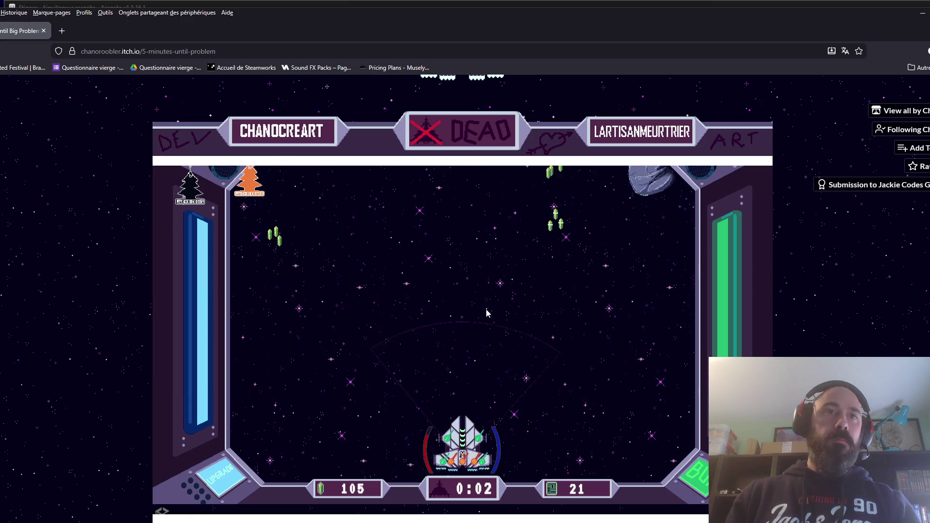
key(Right)
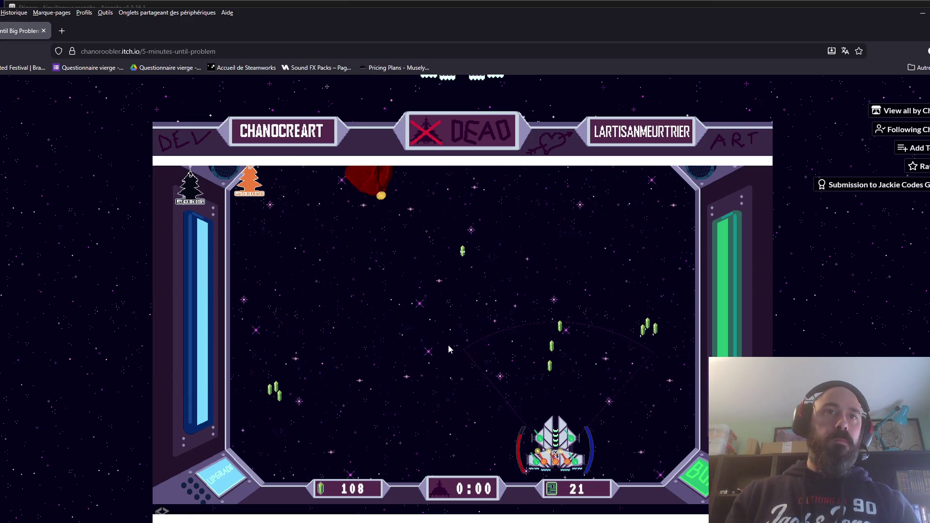
- Take damage upgrades for RifleGun slots 1 and 2, and two for slot 3
key(Left)
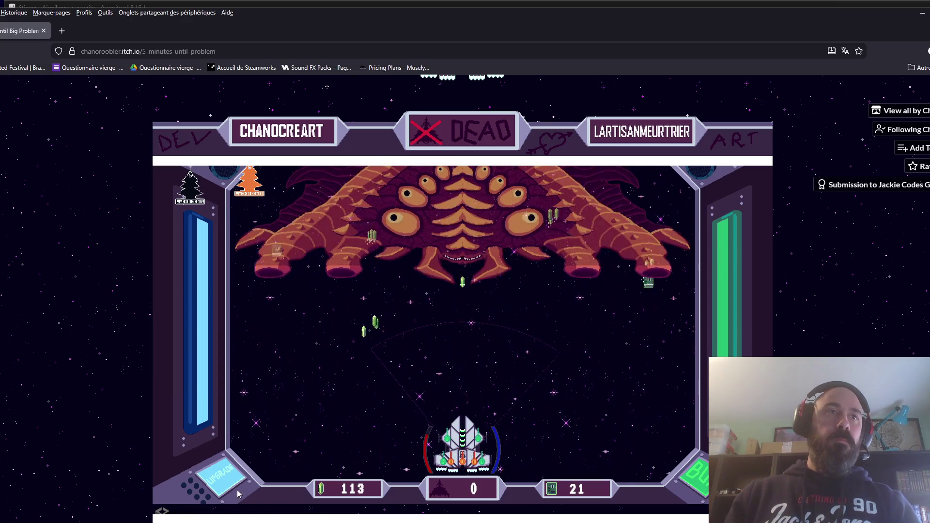
click(221, 477)
click(417, 279)
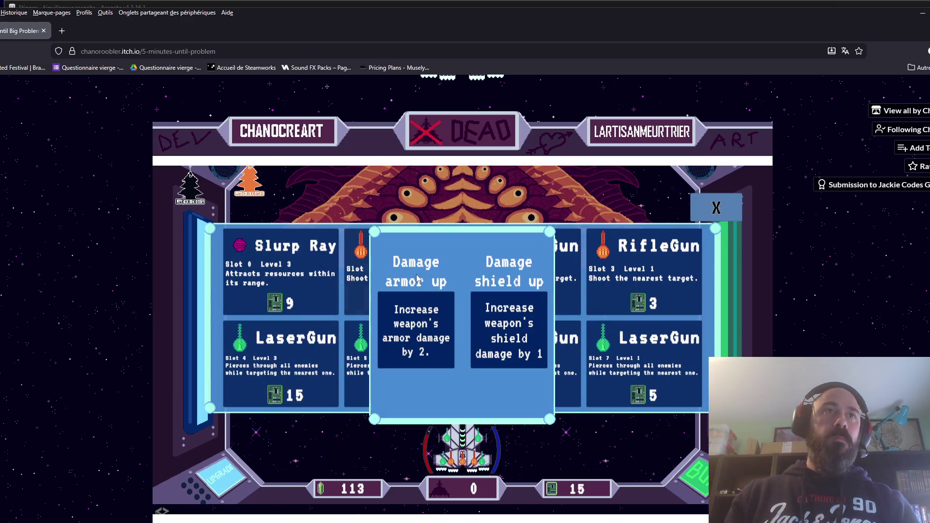
click(420, 331)
click(524, 272)
click(451, 346)
click(625, 303)
click(450, 341)
click(597, 310)
click(447, 356)
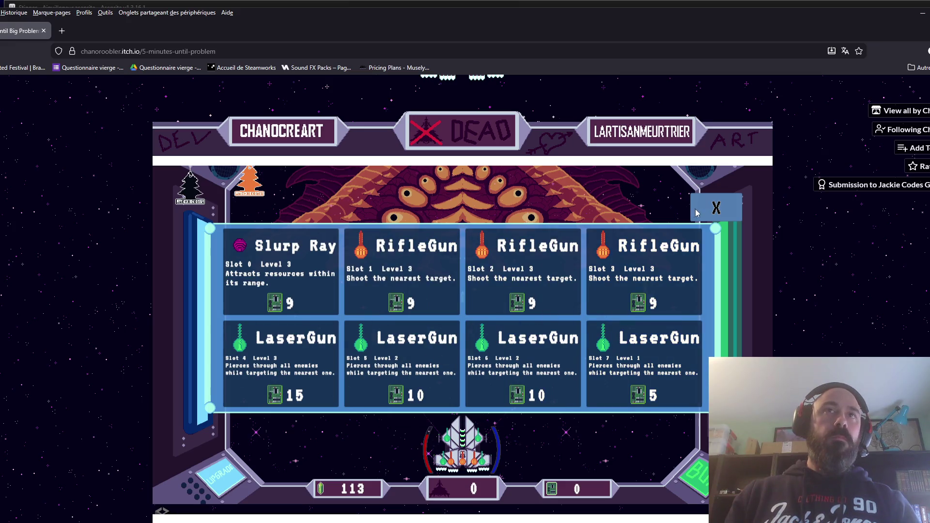
key(Escape)
- Shift the ship left and right between lanes to collect crystals and dodge the boss's attacks
key(Left)
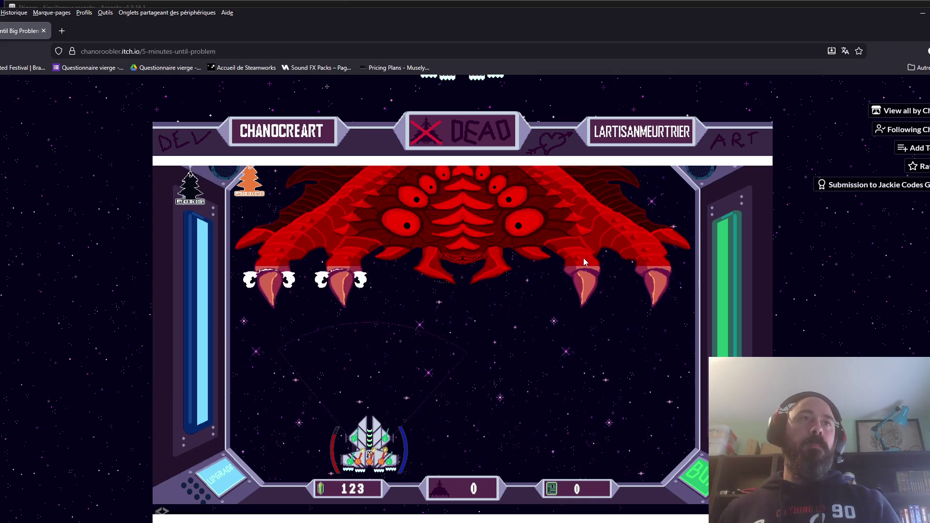
key(Right)
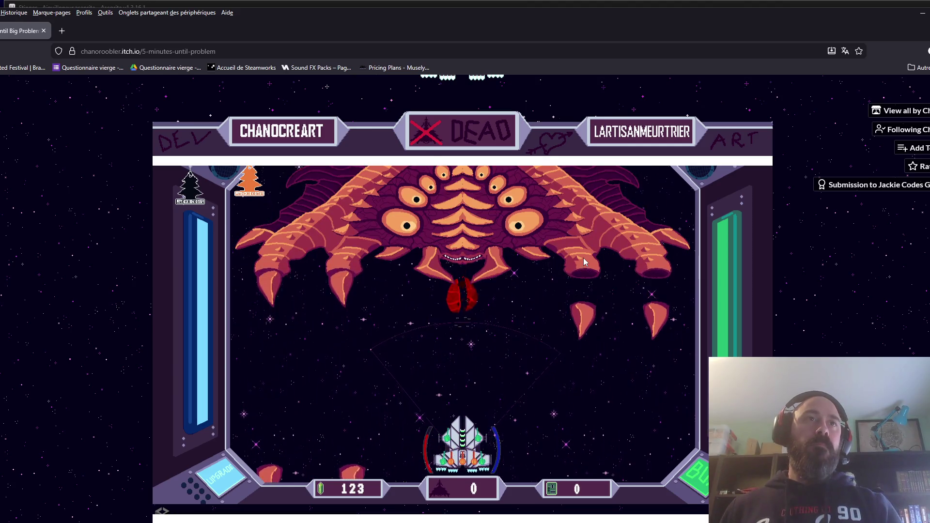
key(Left)
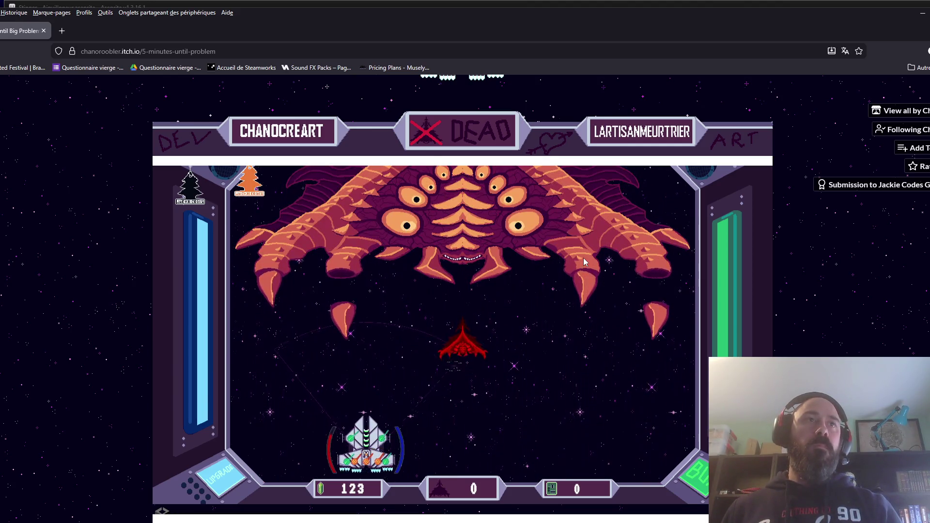
key(Left)
key(Right)
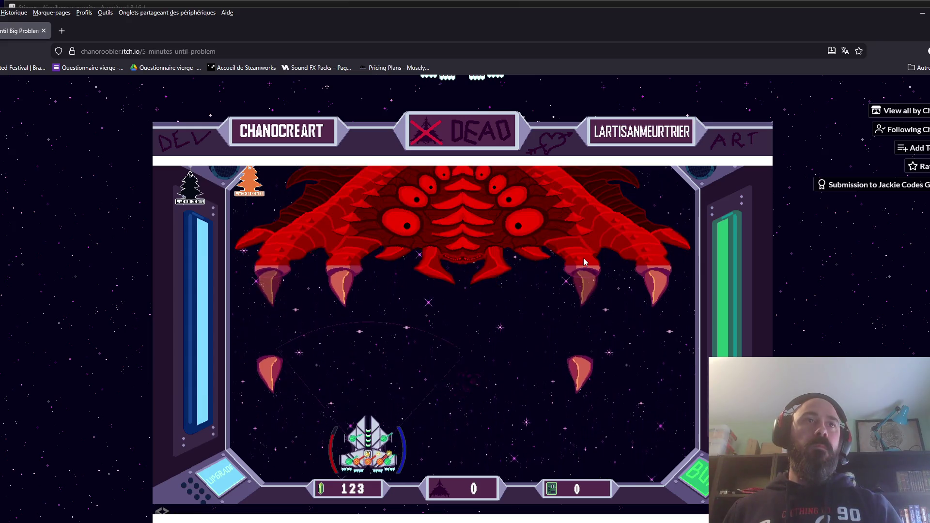
key(Left)
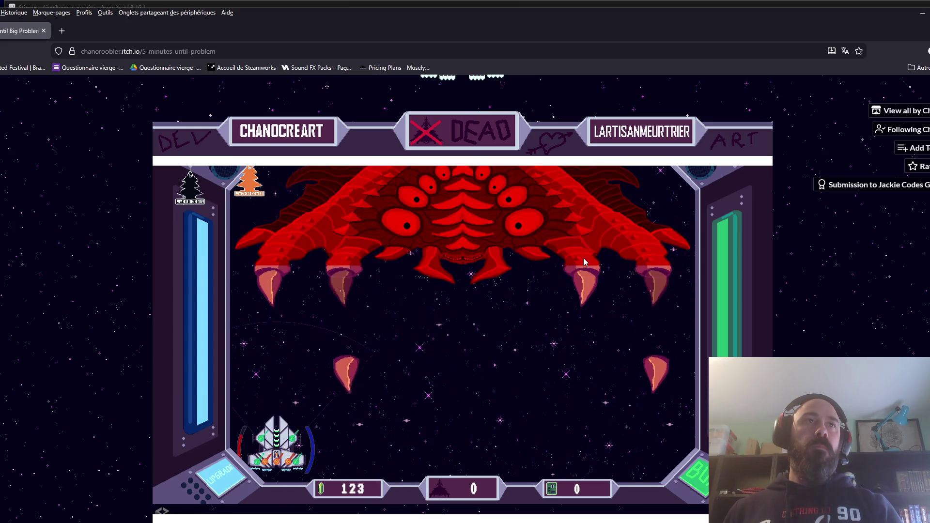
key(Right)
key(Left)
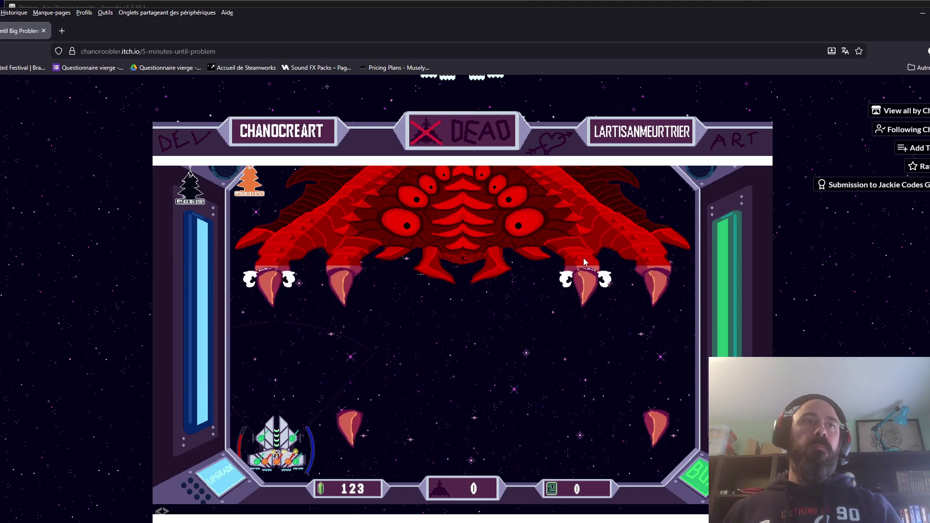
key(Right)
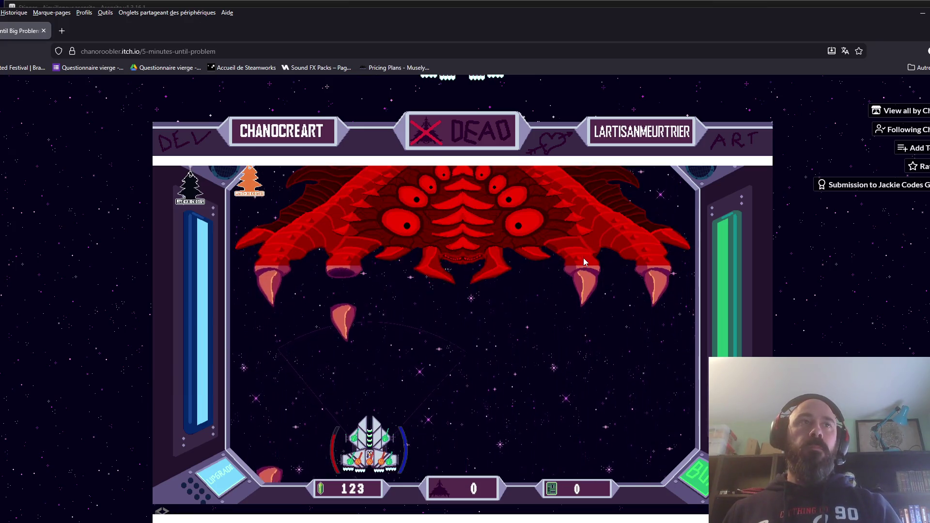
key(Left)
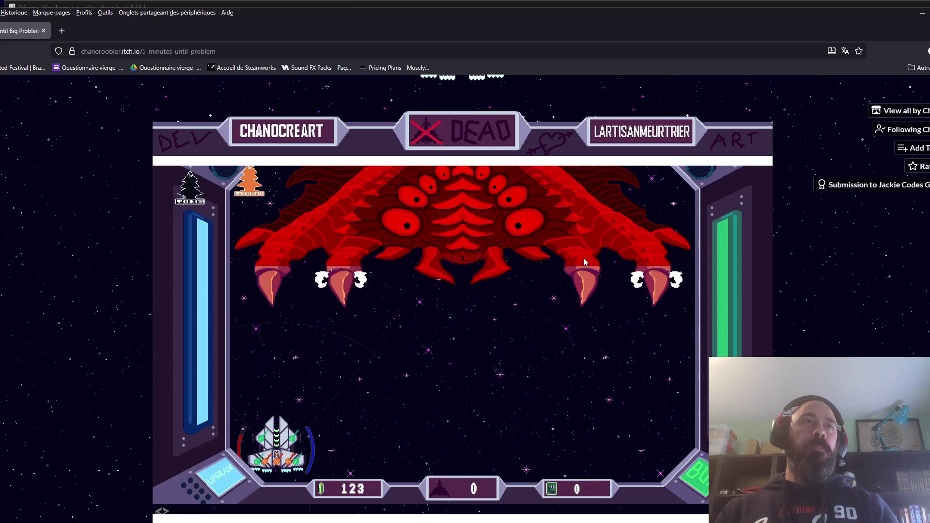
click(383, 385)
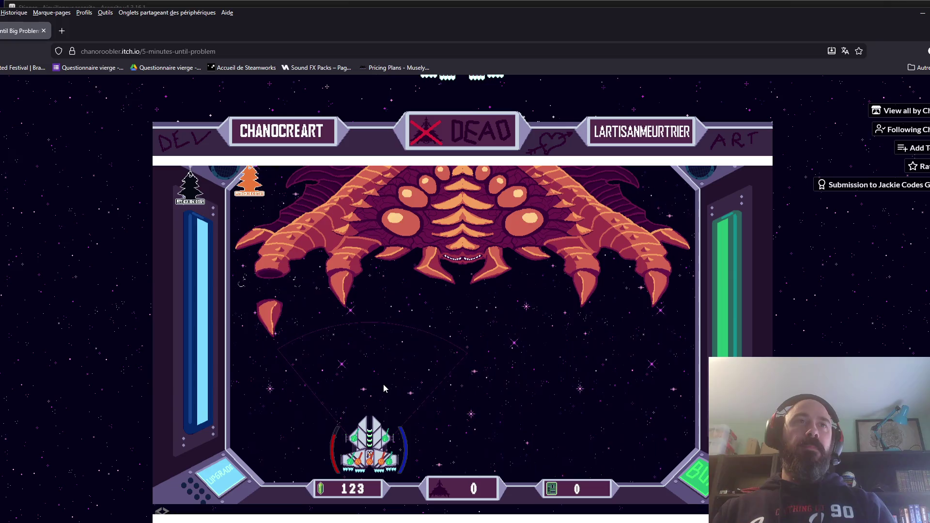
key(Right)
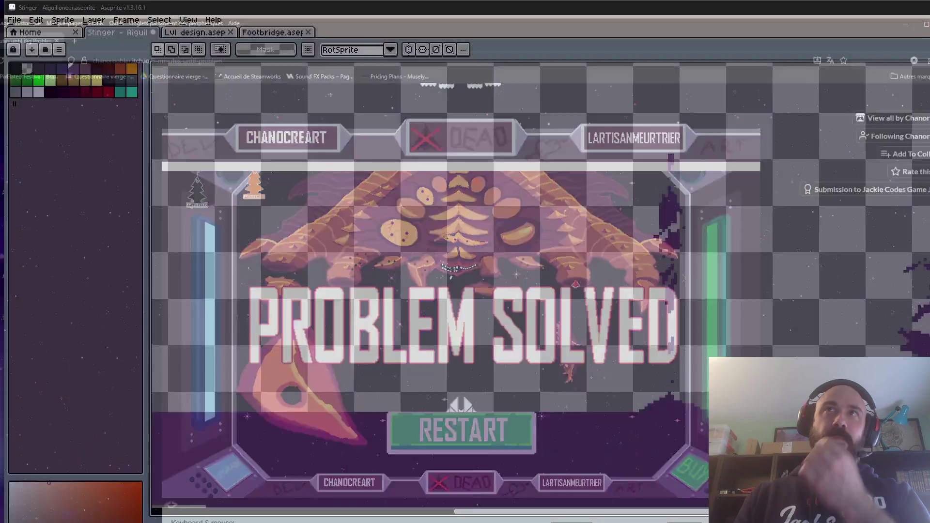
- Scroll down on the PROBLEM SOLVED end screen after the boss is defeated
scroll(768, 173, down, 3)
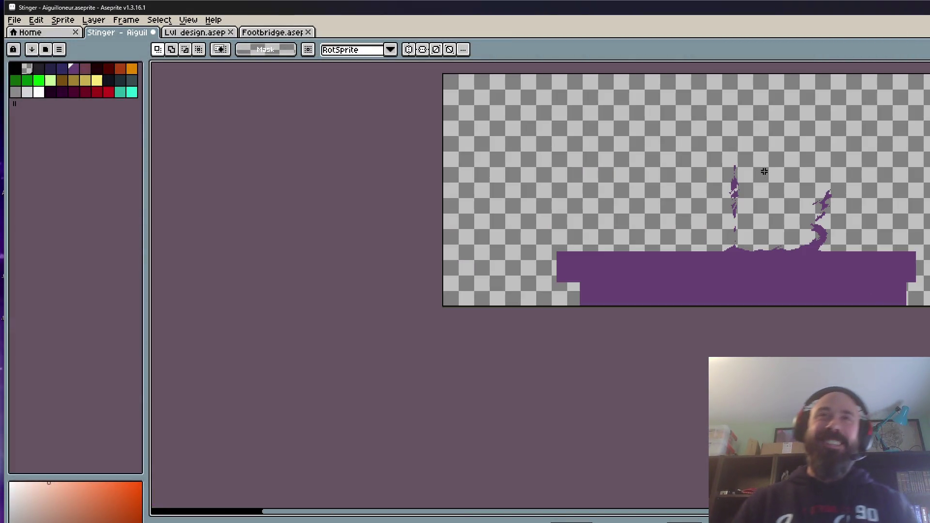
scroll(768, 215, up, 2)
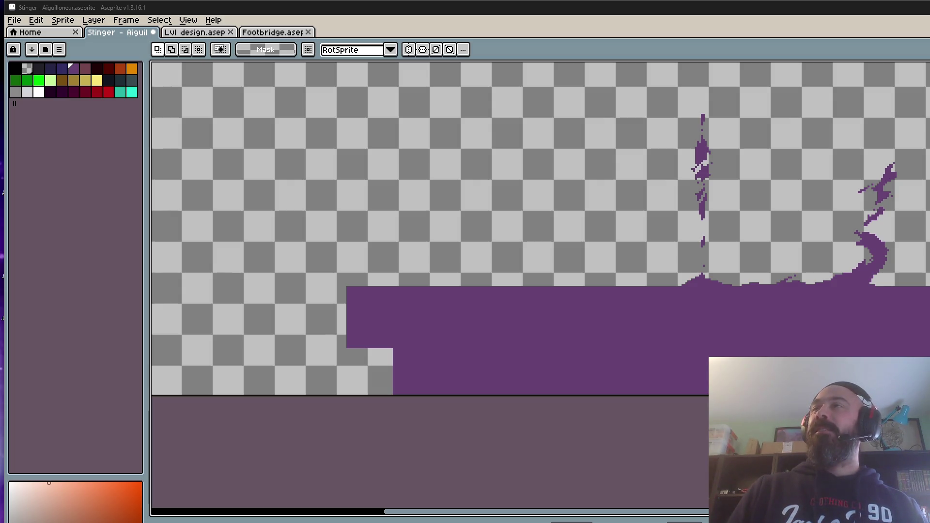
scroll(650, 263, down, 2)
scroll(650, 263, up, 3)
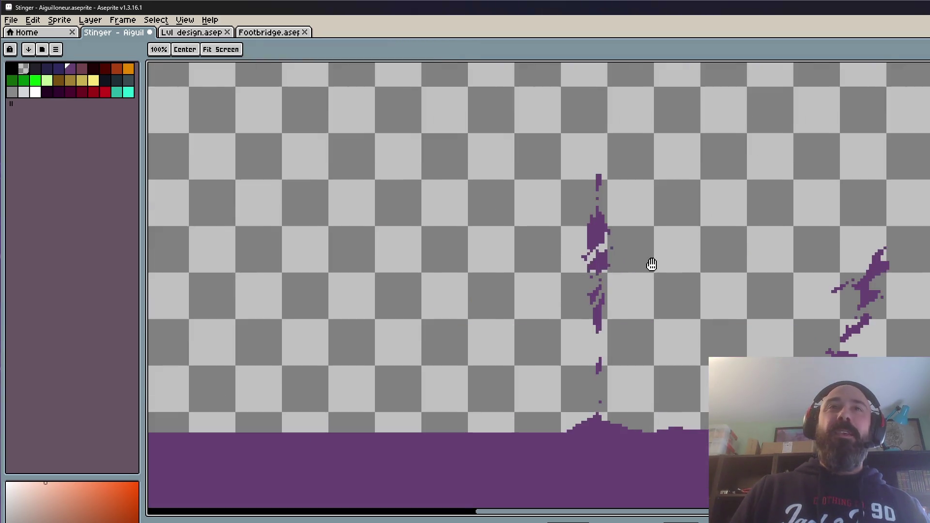
scroll(655, 273, down, 2)
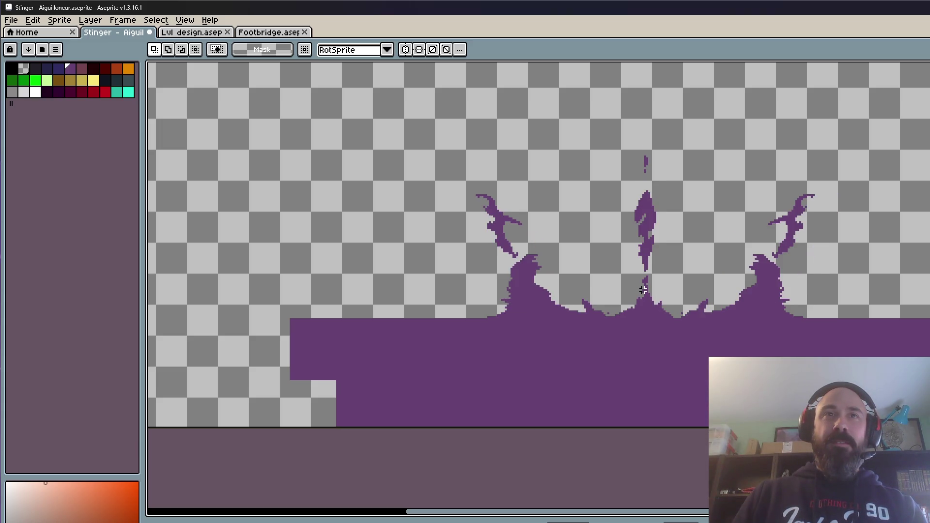
scroll(793, 312, up, 1)
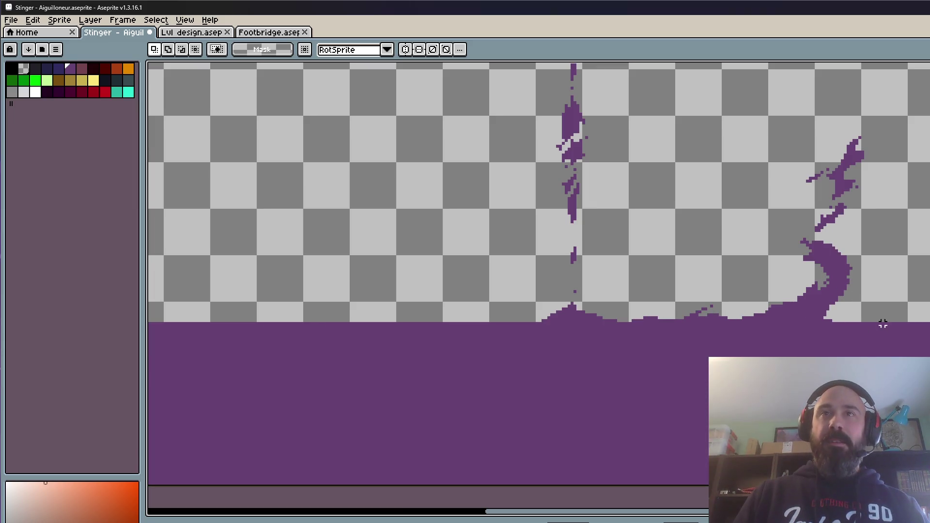
mouse_move(883, 321)
mouse_down()
mouse_move(802, 233)
mouse_move(640, 140)
mouse_up()
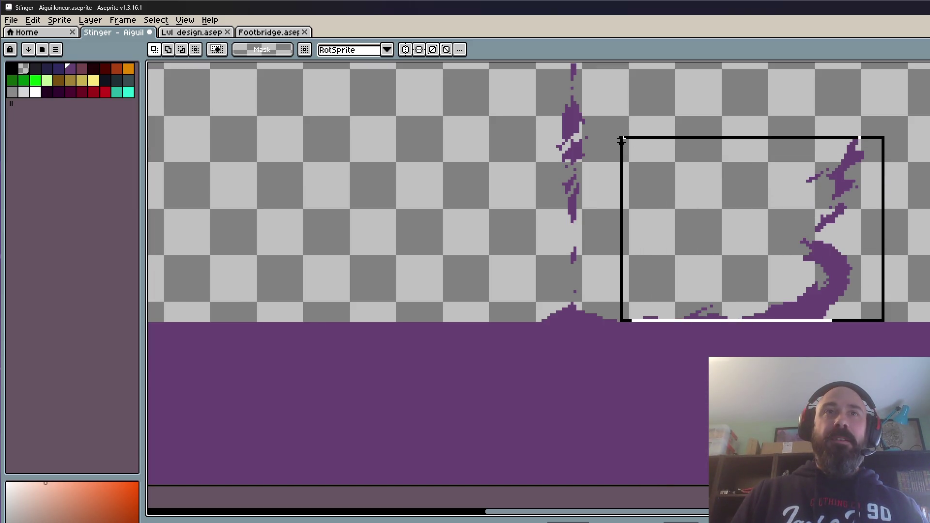
click(706, 169)
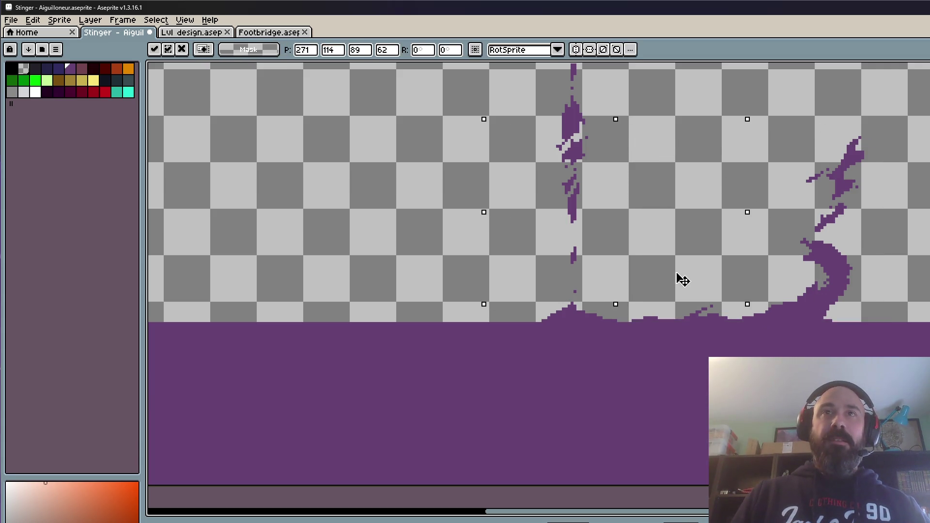
key(Escape)
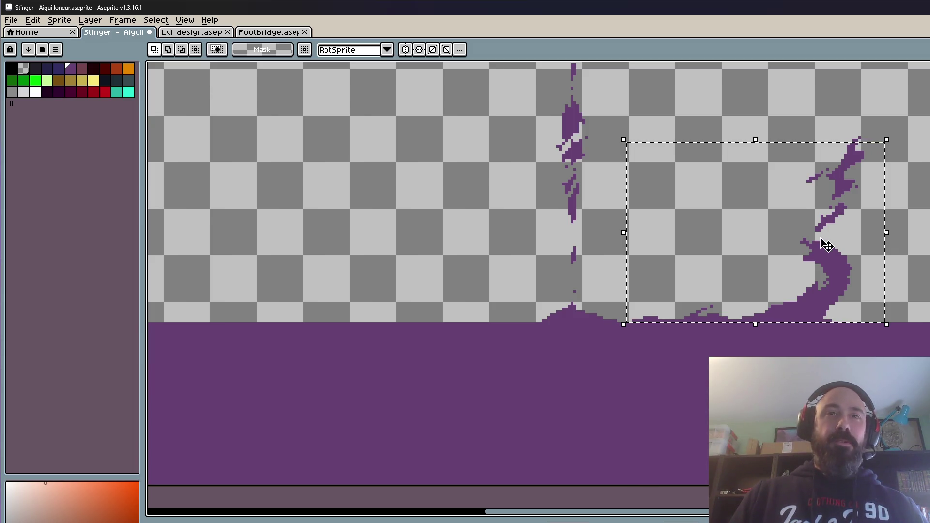
drag(799, 257, 601, 269)
key(Escape)
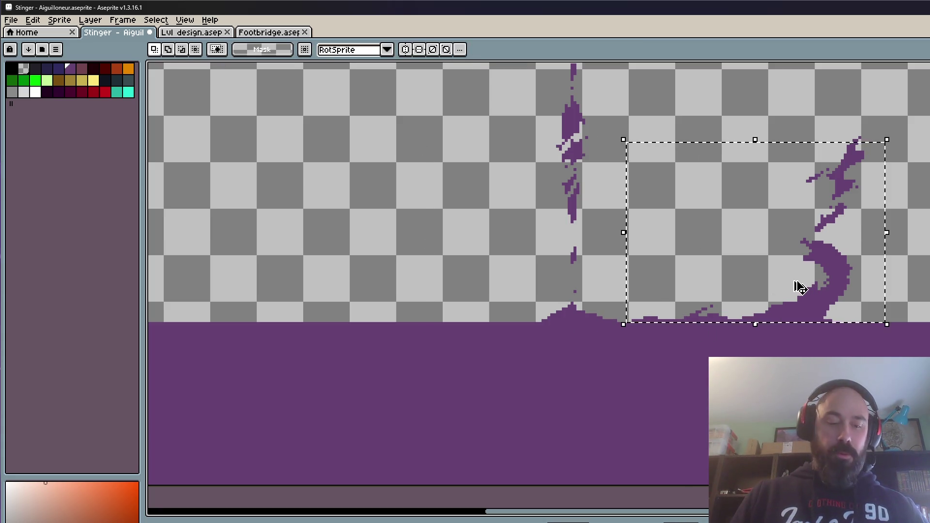
key(shift+h)
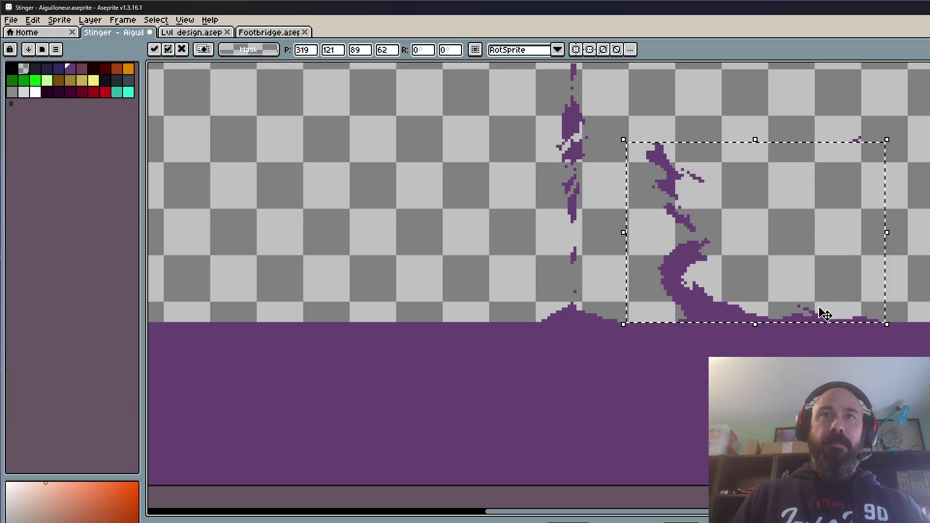
key(Escape)
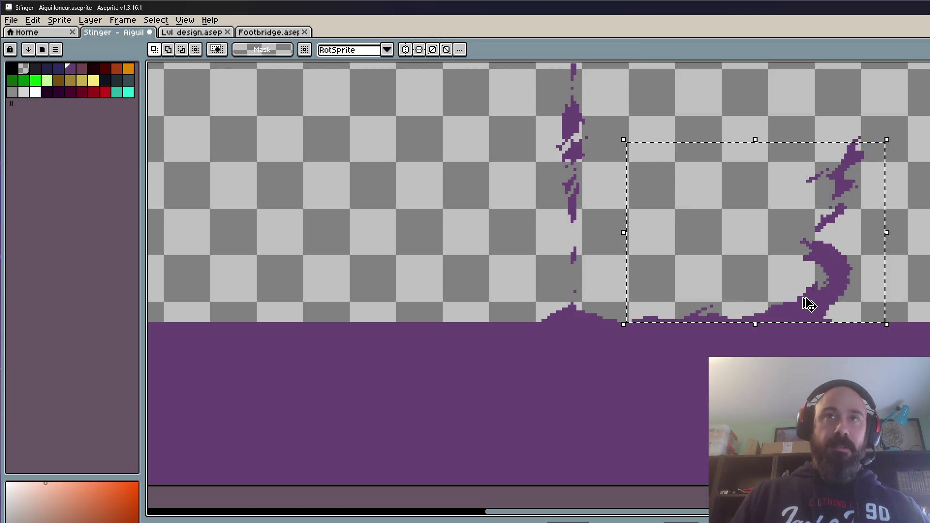
mouse_move(802, 298)
mouse_down()
mouse_move(789, 315)
mouse_move(525, 301)
mouse_up()
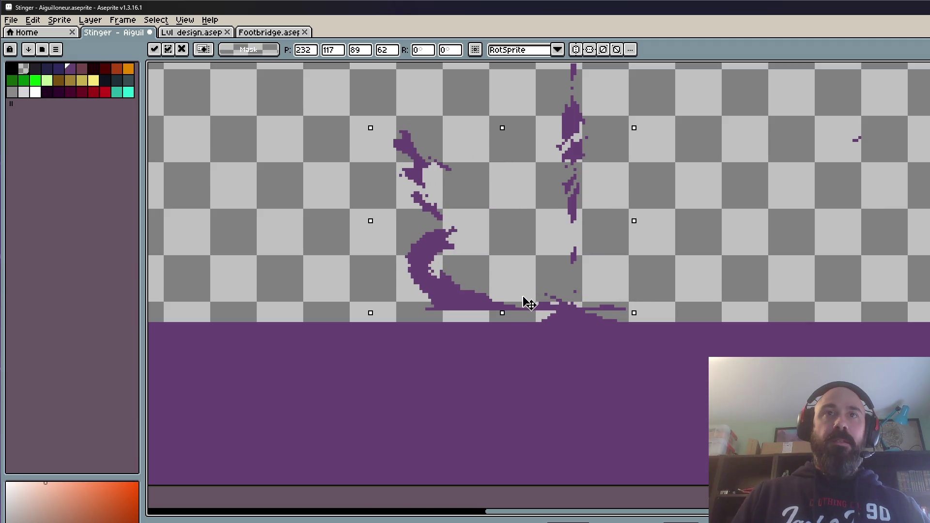
key(Escape)
scroll(706, 269, down, 2)
scroll(707, 269, up, 2)
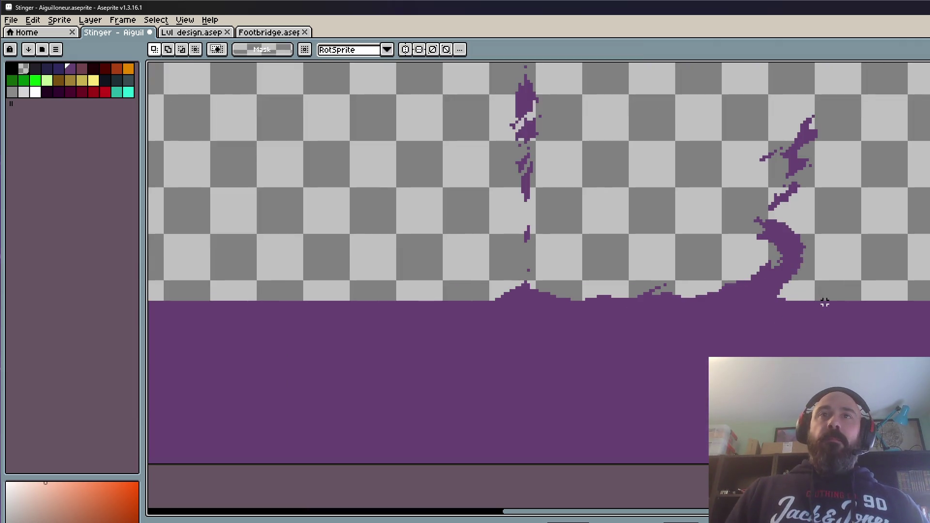
mouse_move(834, 299)
mouse_down()
mouse_move(623, 65)
mouse_move(569, 85)
mouse_move(583, 73)
mouse_up()
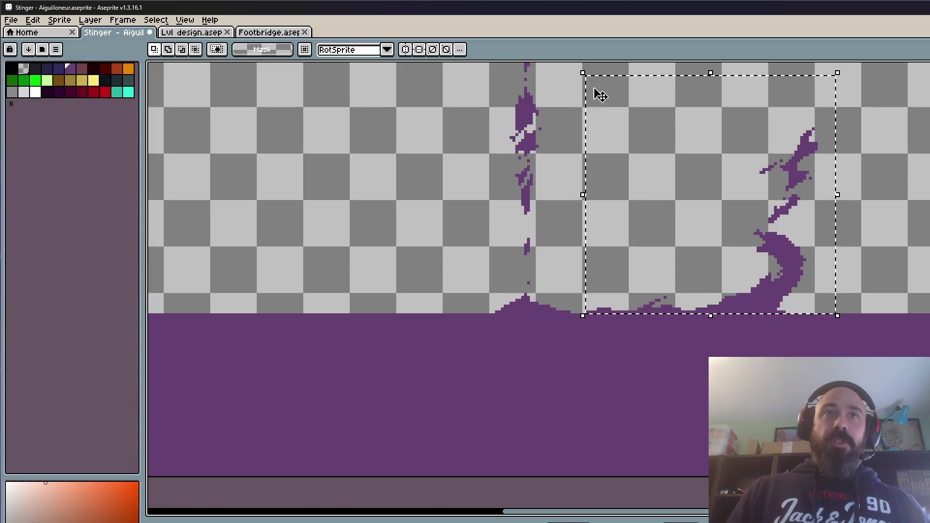
- Copy the right tendril, flip it horizontally and place it on the left of the splash
key(ctrl+c)
key(ctrl+v)
key(shift+h)
mouse_move(642, 207)
mouse_down()
mouse_move(487, 280)
mouse_move(354, 296)
mouse_up()
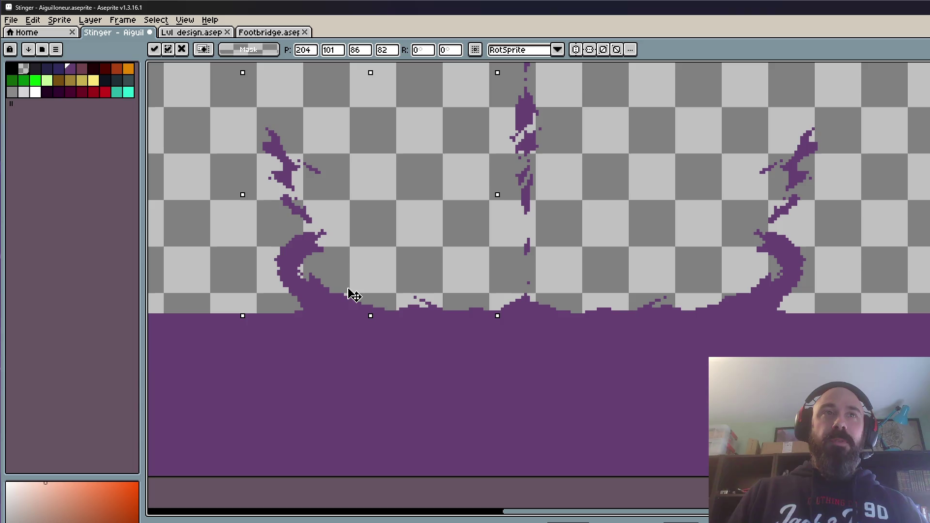
key(Return)
click(255, 232)
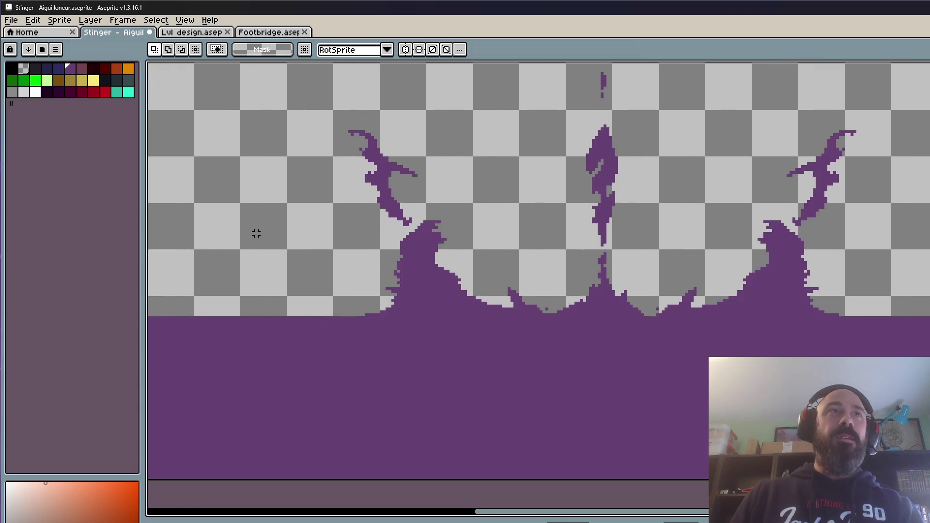
- Try marquee selections of the left splash, ending with the right tendril selected on this frame
mouse_move(201, 97)
mouse_down()
mouse_move(484, 316)
mouse_move(570, 318)
mouse_move(517, 316)
mouse_up()
click(161, 160)
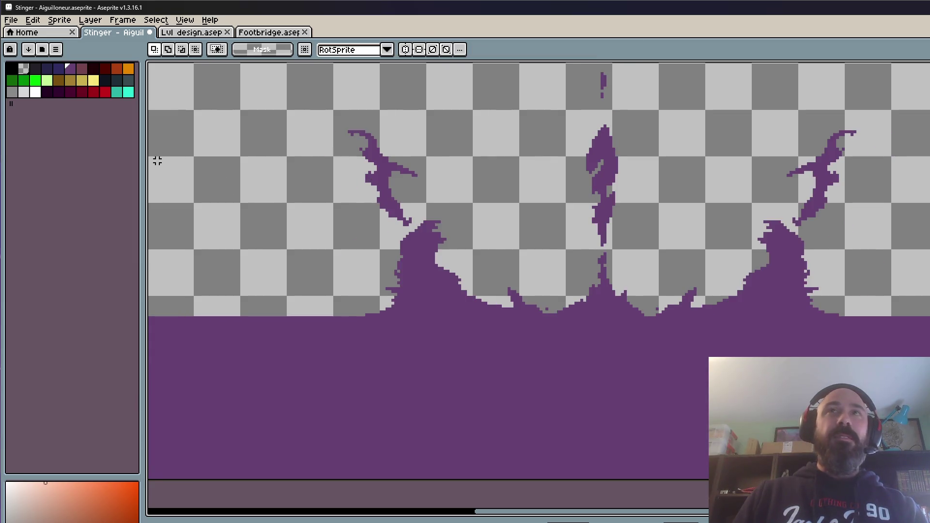
drag(256, 87, 557, 319)
click(219, 190)
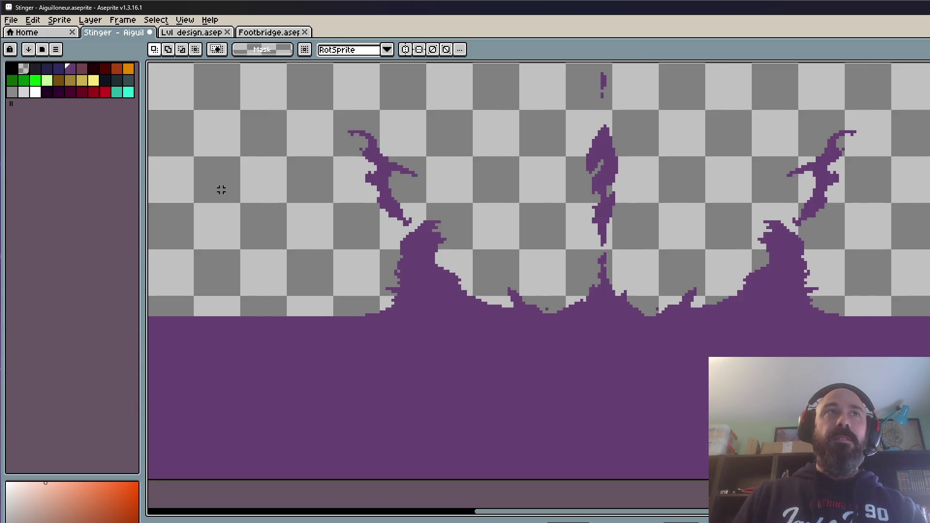
mouse_move(692, 129)
mouse_down()
mouse_move(921, 264)
mouse_move(921, 334)
mouse_move(923, 295)
mouse_up()
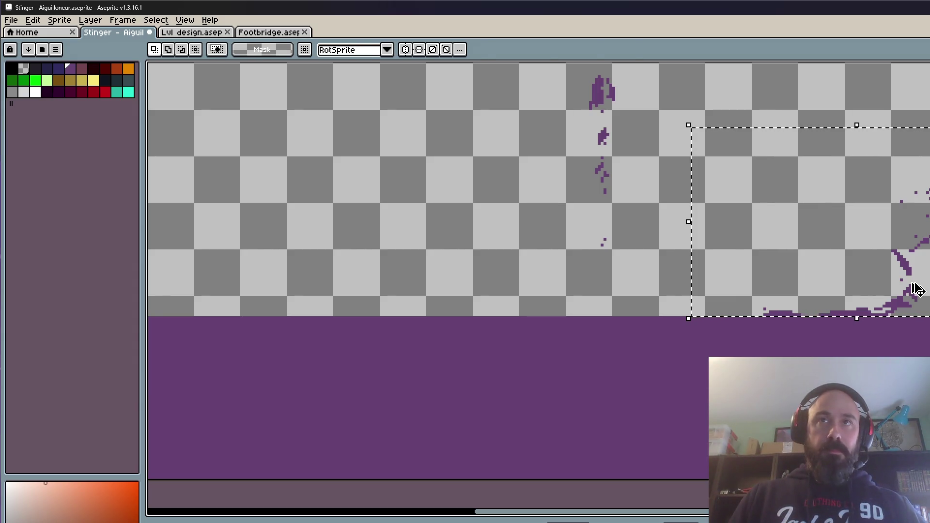
- Move the selected right tendril over to the left side and commit it
click(918, 290)
mouse_move(913, 286)
mouse_down()
mouse_move(868, 305)
mouse_move(447, 291)
mouse_move(436, 312)
mouse_move(415, 310)
mouse_up()
scroll(415, 311, down, 2)
click(241, 185)
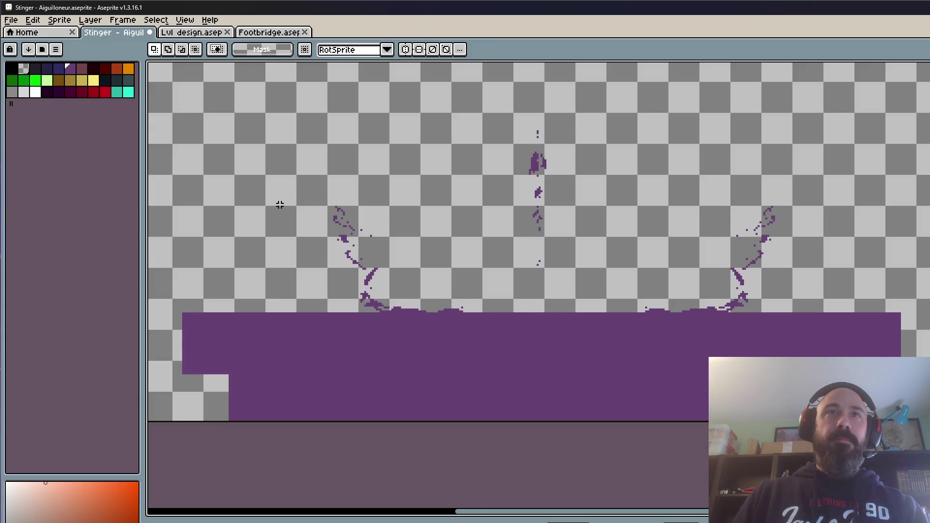
scroll(468, 284, up, 1)
mouse_move(272, 181)
mouse_down()
mouse_move(480, 290)
mouse_move(483, 320)
mouse_move(395, 320)
mouse_move(405, 313)
mouse_up()
scroll(405, 313, down, 2)
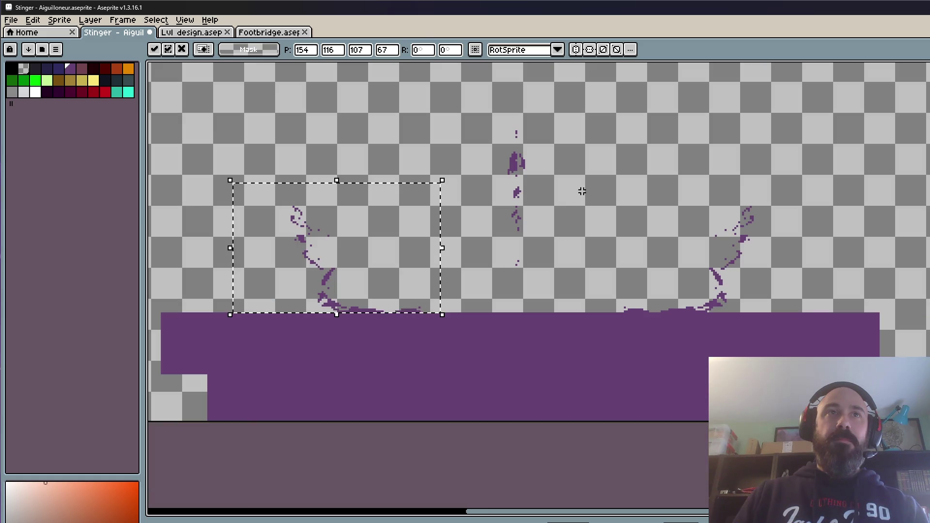
key(ctrl+d)
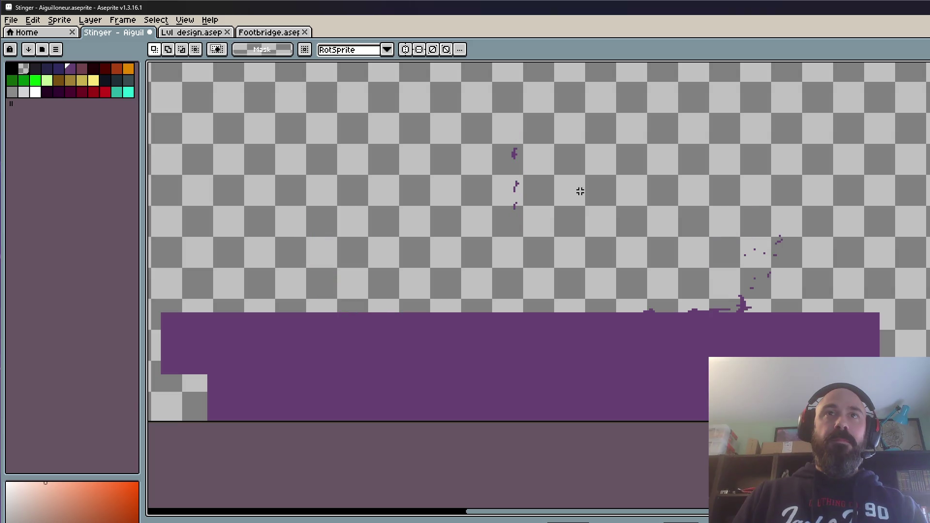
- Shift the right-hand splash pieces further left and commit the left-hand pieces
mouse_move(606, 188)
mouse_down()
mouse_move(831, 305)
mouse_move(829, 315)
mouse_up()
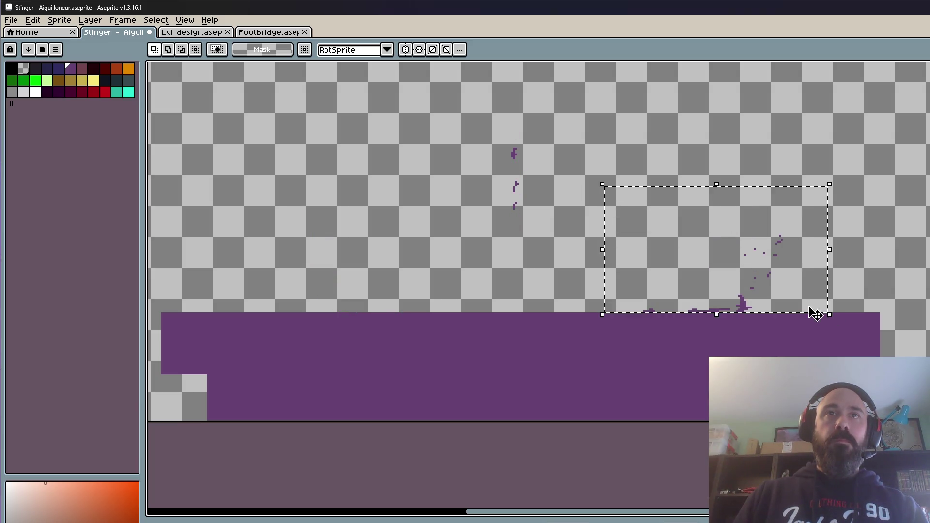
mouse_move(766, 270)
mouse_down()
mouse_move(776, 281)
mouse_move(693, 299)
mouse_move(366, 293)
mouse_move(372, 296)
mouse_up()
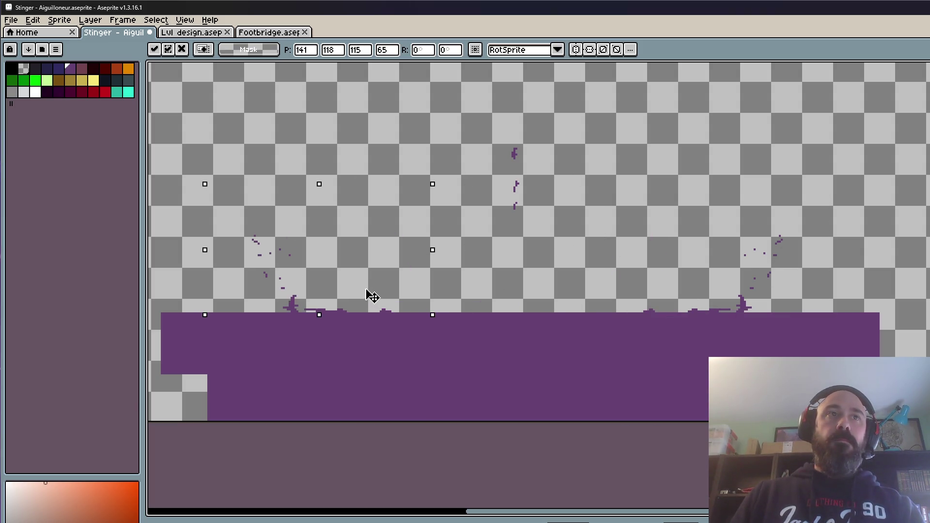
key(Return)
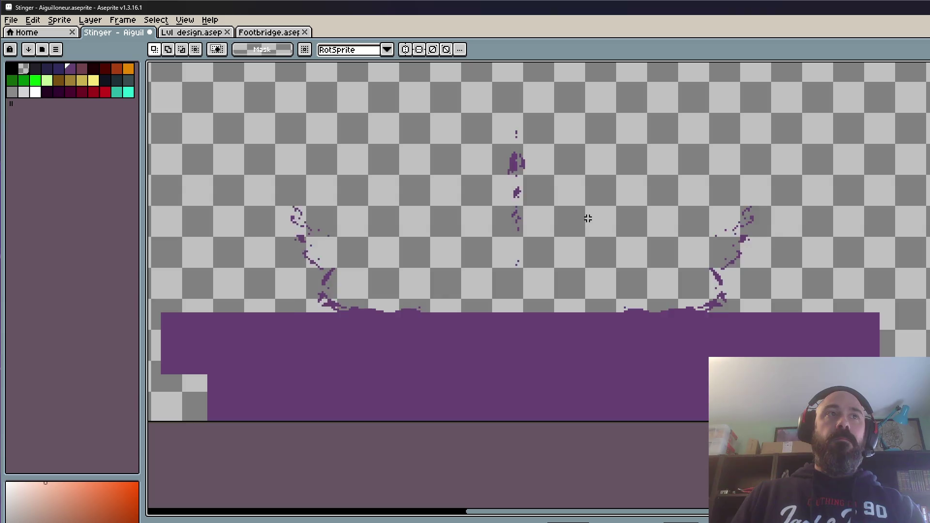
mouse_move(237, 167)
mouse_down()
mouse_move(424, 272)
mouse_move(445, 309)
mouse_move(406, 314)
mouse_up()
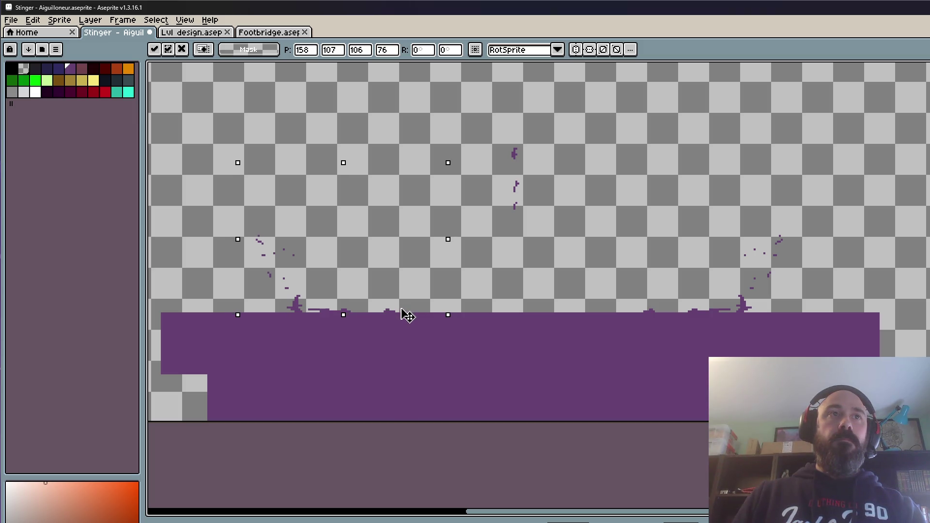
scroll(409, 311, down, 1)
key(Return)
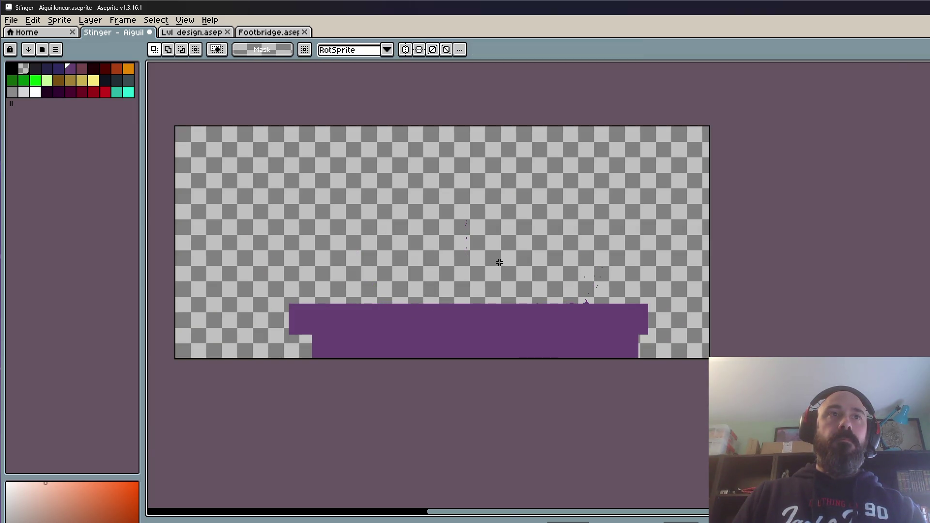
- Move the stray droplets above the floor to the left and drop them
scroll(500, 262, up, 1)
drag(489, 179, 757, 342)
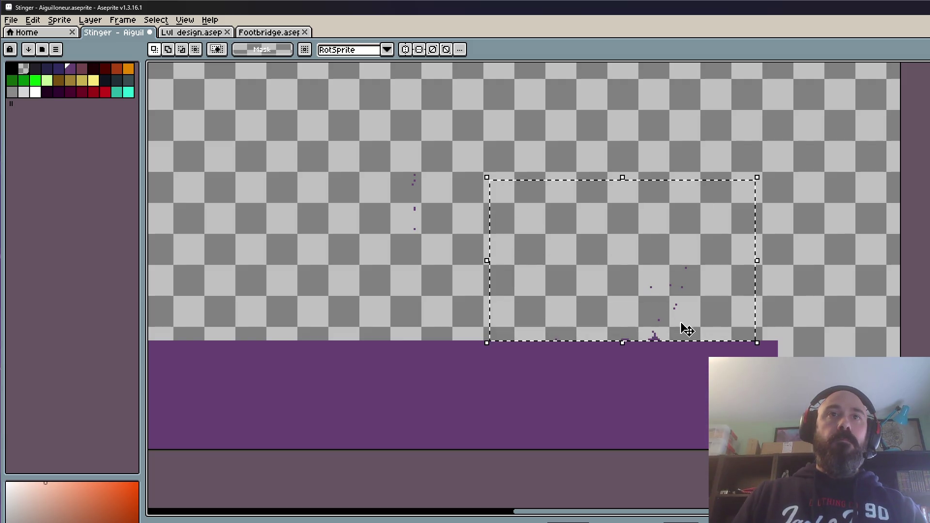
mouse_move(665, 326)
mouse_down()
mouse_move(351, 308)
mouse_move(259, 328)
mouse_up()
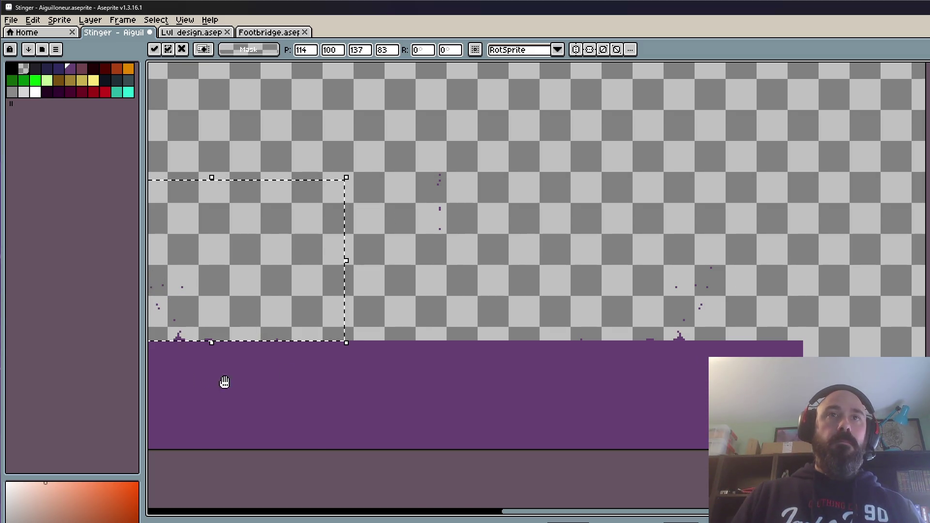
drag(225, 383, 442, 352)
click(226, 164)
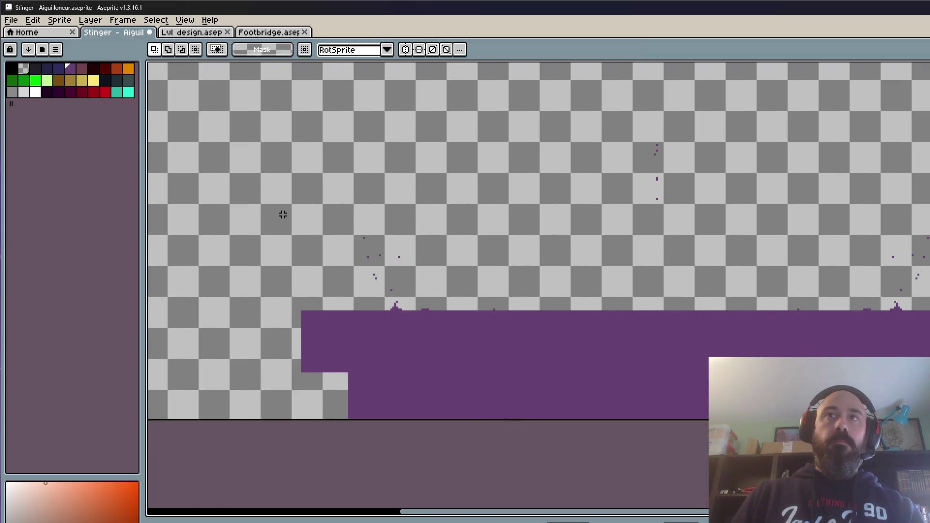
- Nudge two more droplet groups slightly into place above the left floor
scroll(297, 204, up, 1)
drag(293, 195, 678, 363)
mouse_move(624, 376)
mouse_down()
mouse_move(658, 376)
mouse_move(636, 374)
mouse_up()
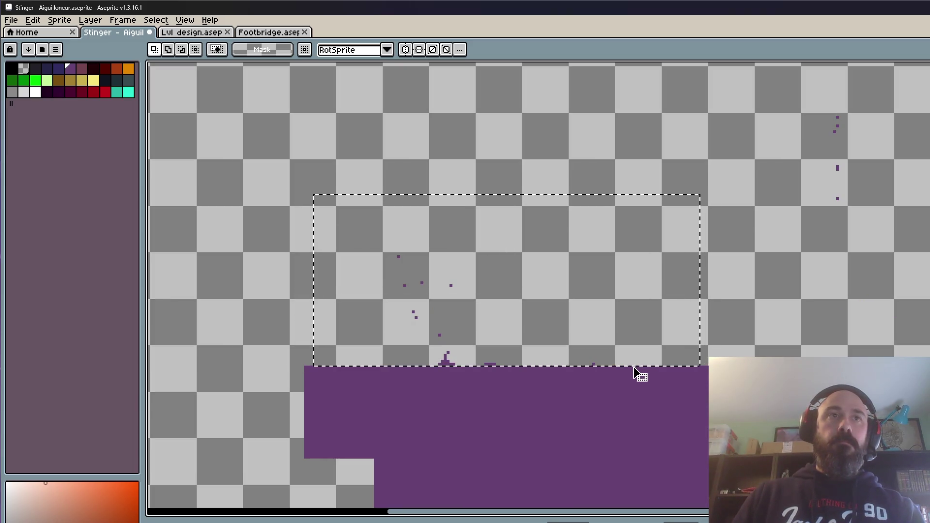
drag(445, 335, 482, 332)
click(241, 248)
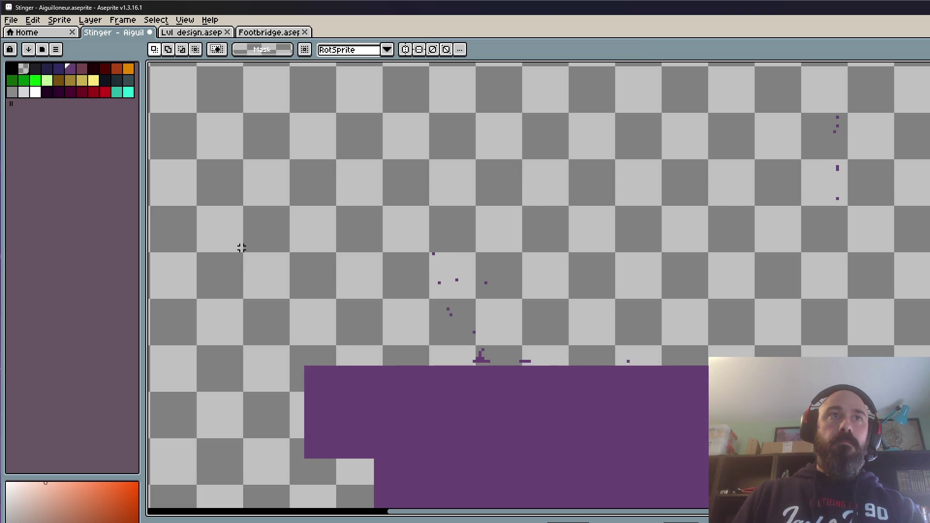
scroll(260, 242, down, 1)
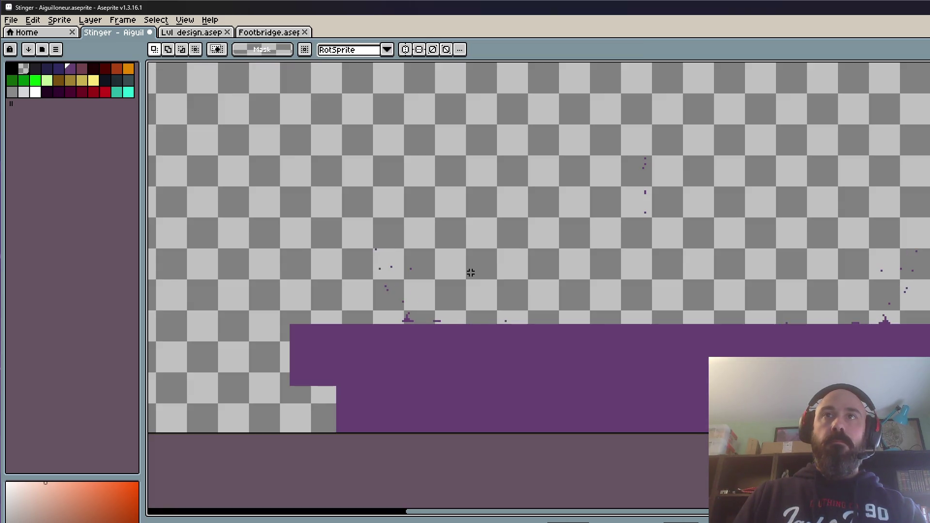
mouse_move(301, 205)
mouse_down()
mouse_move(449, 256)
mouse_move(534, 327)
mouse_up()
scroll(534, 327, up, 1)
drag(451, 319, 457, 326)
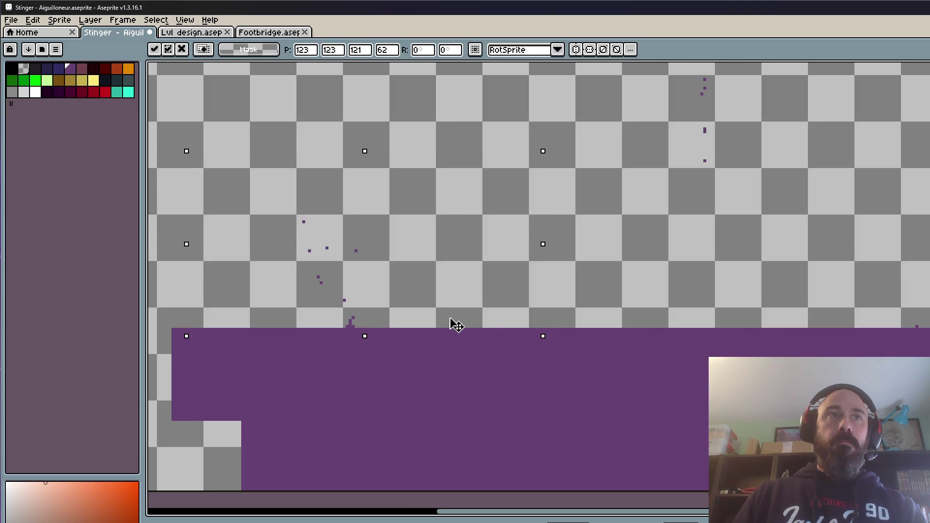
scroll(453, 318, down, 1)
click(438, 160)
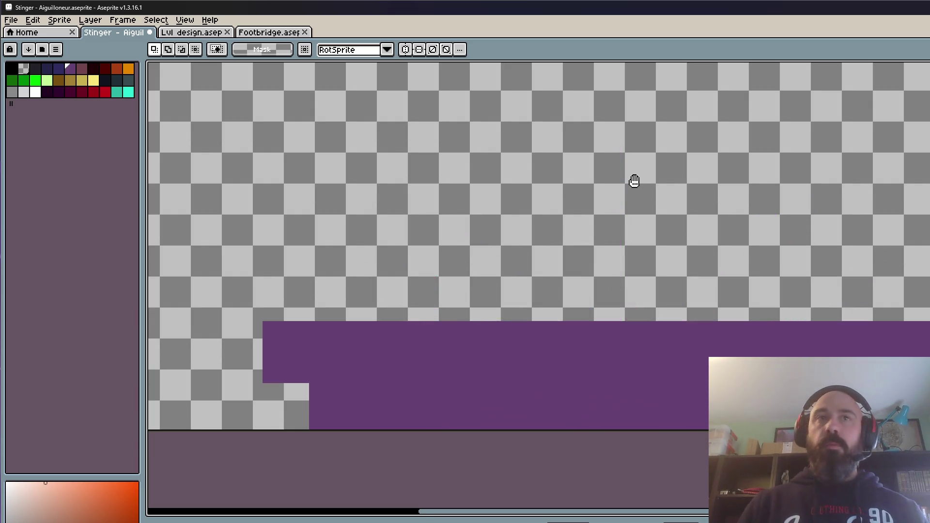
- Copy the falling droplet dots to the left and commit the copy
scroll(601, 232, down, 2)
scroll(617, 210, up, 2)
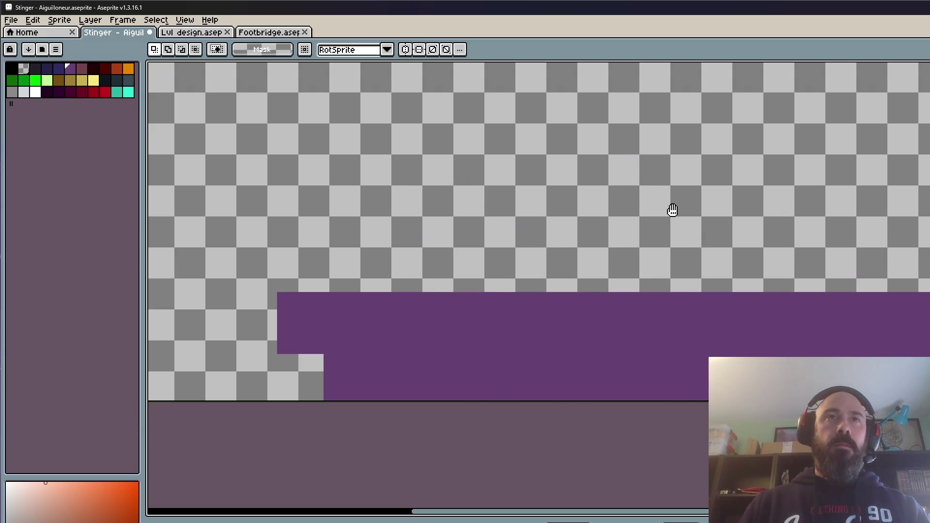
scroll(564, 267, down, 2)
scroll(594, 210, up, 2)
drag(547, 141, 713, 295)
scroll(627, 222, up, 1)
drag(596, 209, 328, 224)
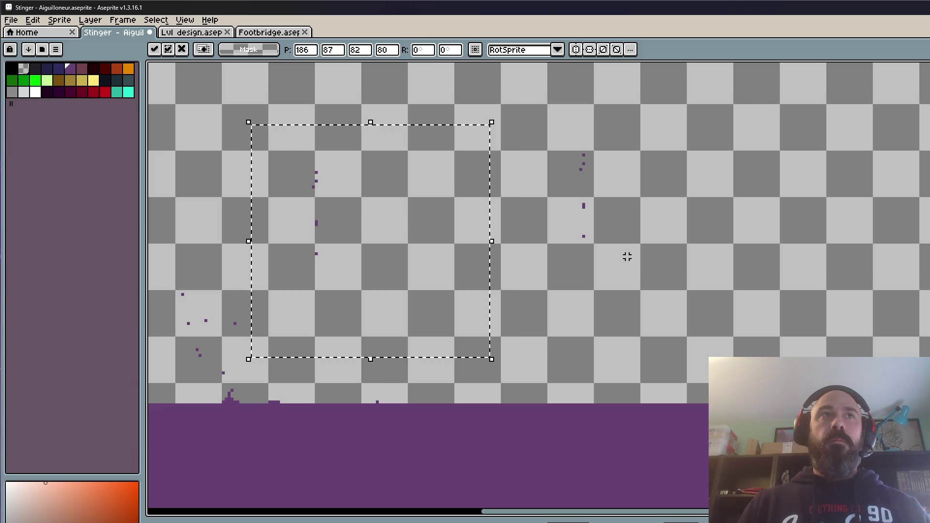
key(Return)
- Move the right-side droplet dots further right, commit, and deselect
scroll(628, 257, down, 2)
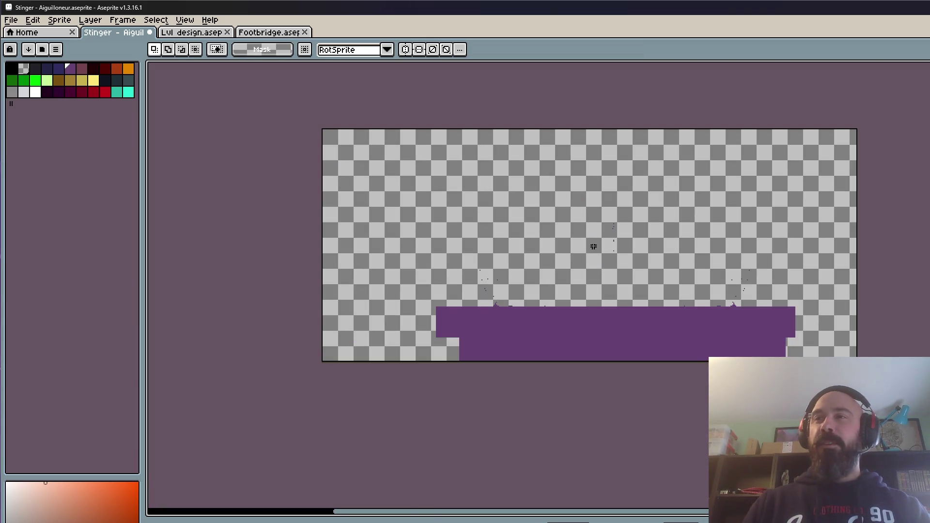
scroll(594, 247, up, 1)
drag(571, 137, 699, 289)
drag(663, 239, 867, 245)
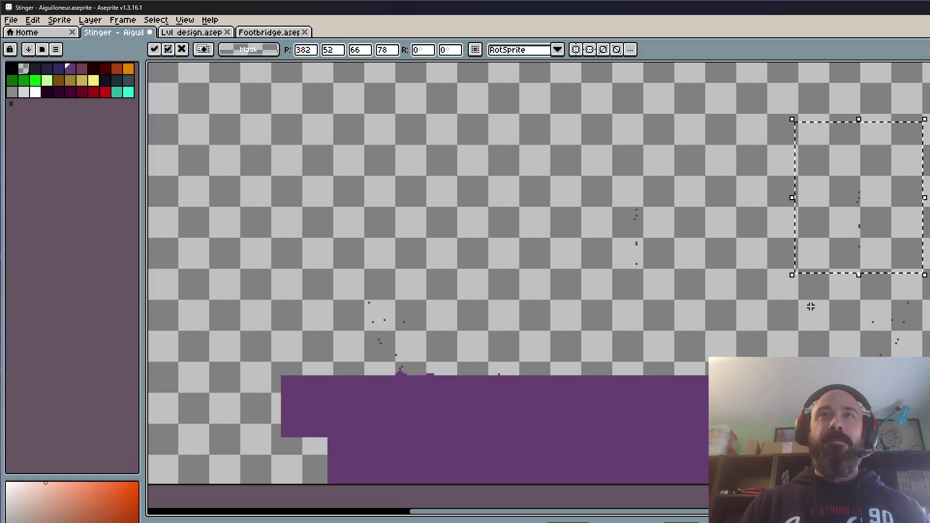
key(Return)
scroll(715, 264, down, 1)
key(ctrl+d)
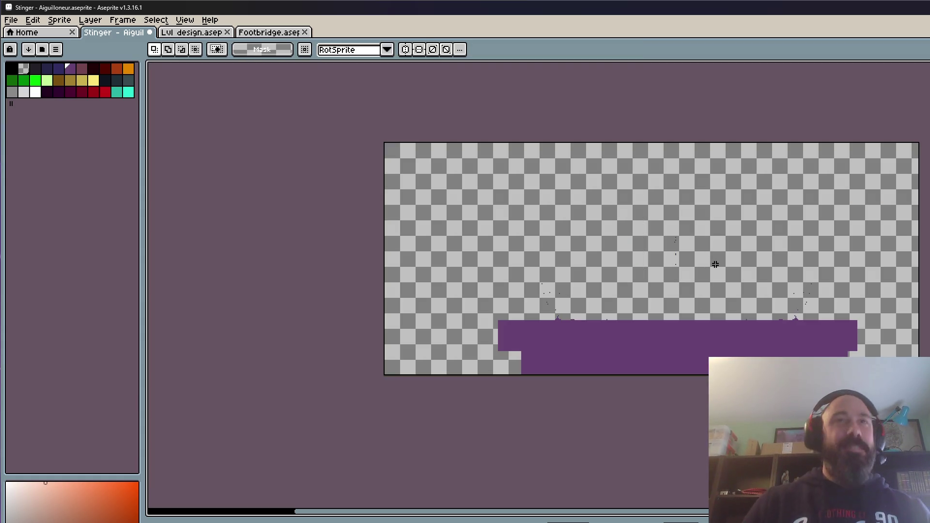
- Try moving another droplet group left, then cancel so it stays in place
scroll(664, 287, up, 1)
drag(644, 144, 726, 251)
drag(695, 216, 529, 222)
key(ctrl+z)
drag(709, 230, 459, 216)
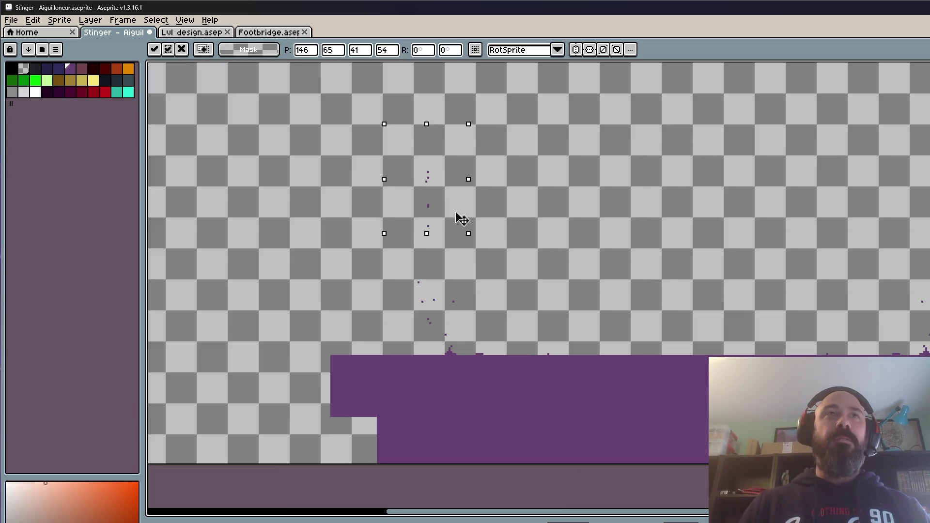
key(ctrl+z)
drag(687, 219, 509, 209)
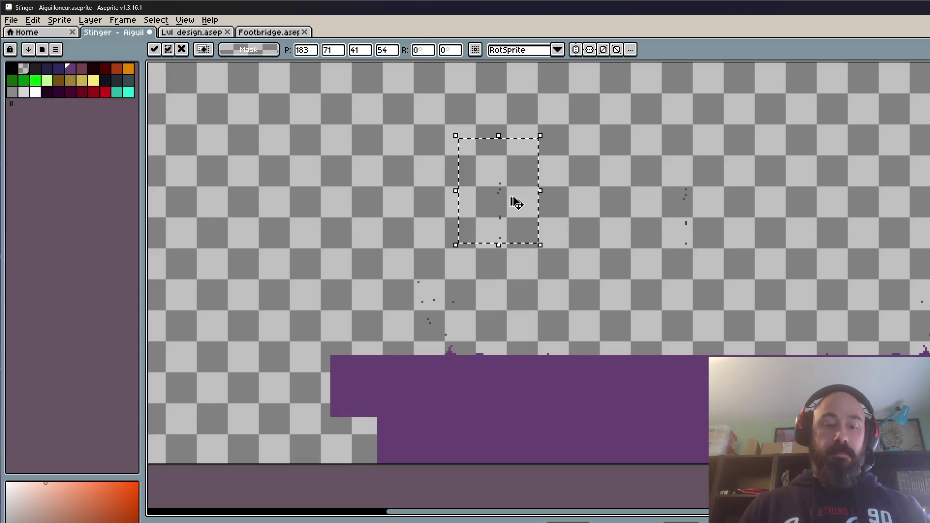
key(Escape)
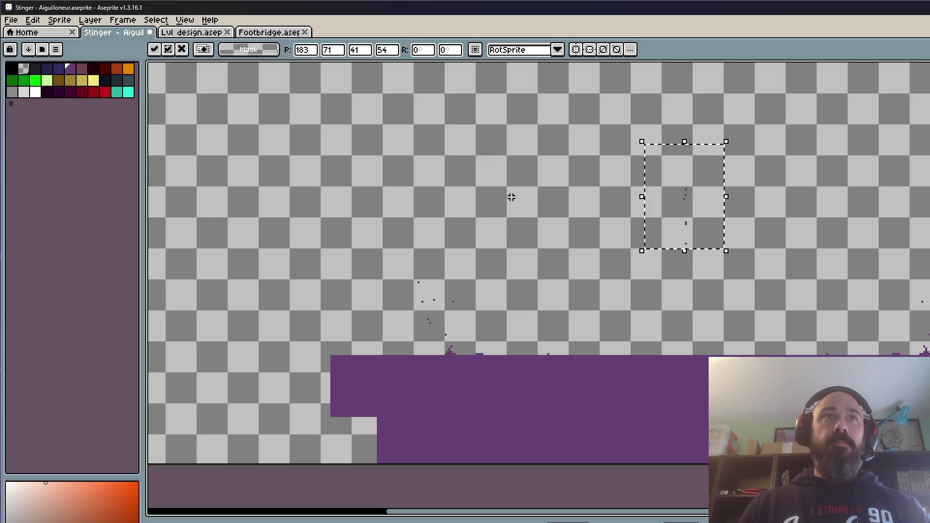
key(ctrl+d)
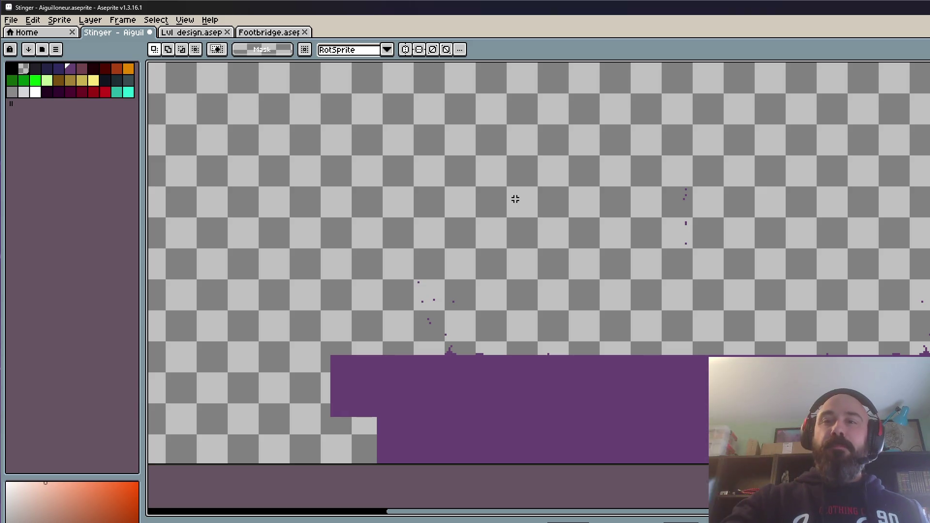
scroll(516, 199, down, 3)
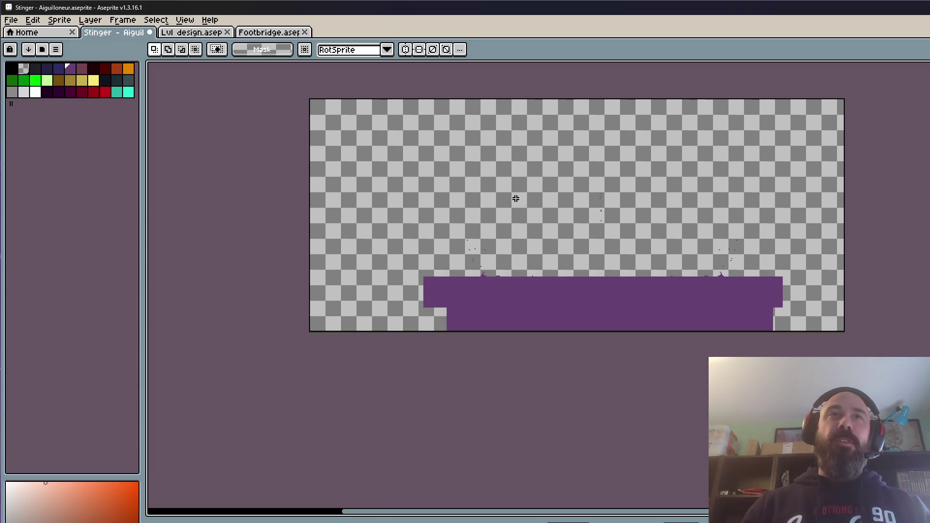
- Trial-move the upper spike left, cancel it, then loop the Stinger animation
scroll(480, 232, up, 3)
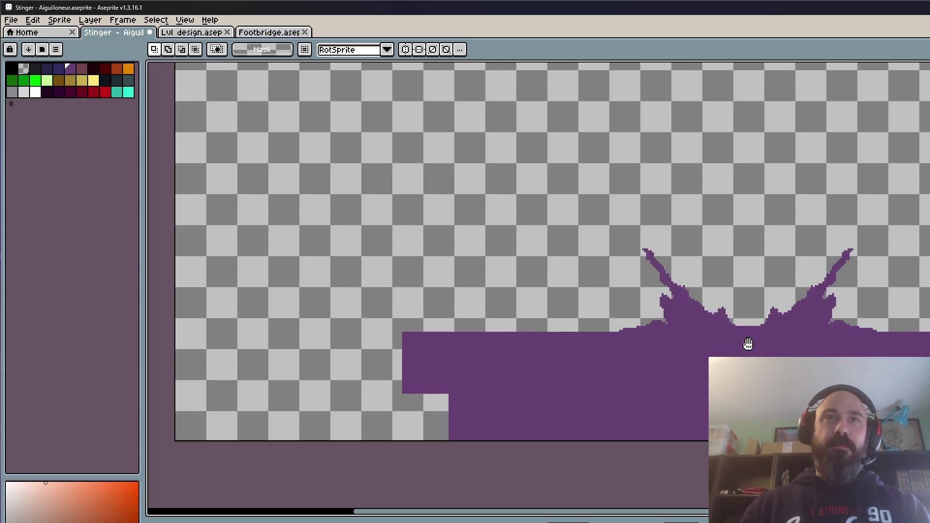
drag(785, 322, 686, 314)
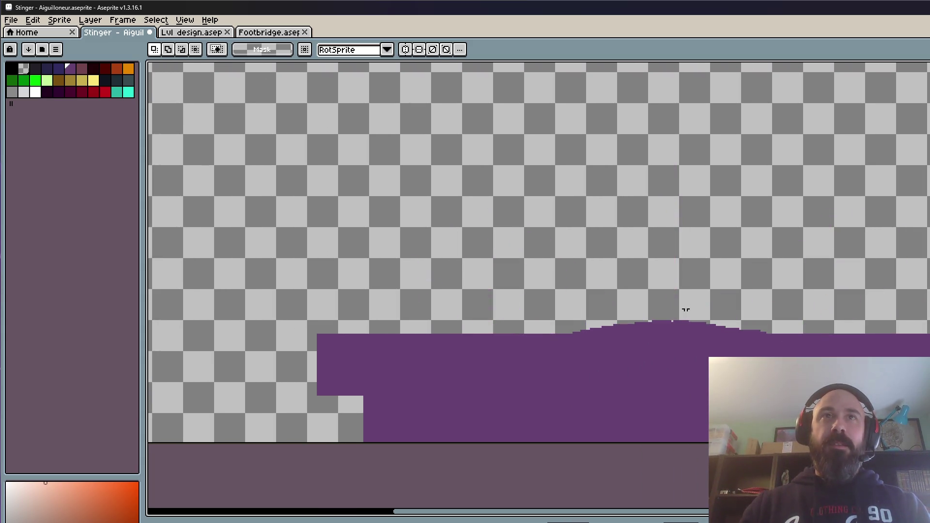
scroll(687, 222, up, 1)
drag(599, 102, 713, 243)
scroll(675, 197, up, 1)
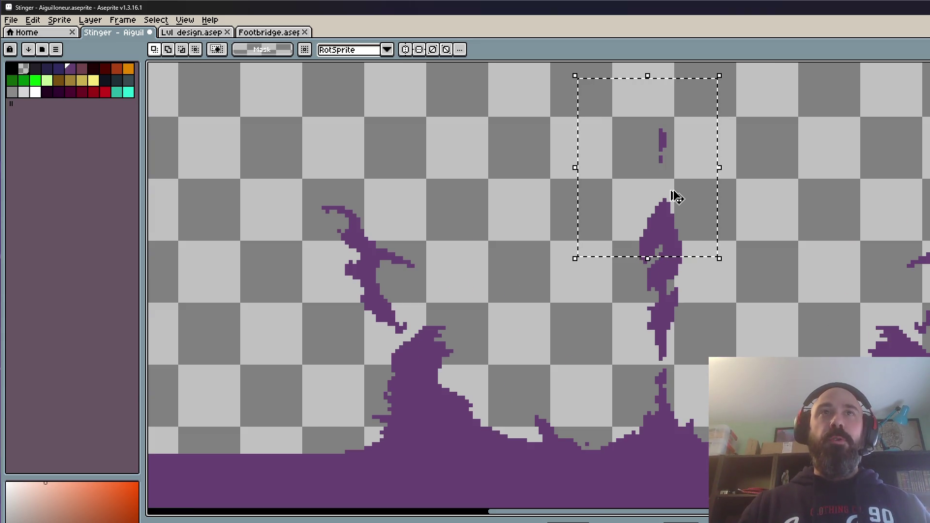
mouse_move(662, 202)
mouse_down()
mouse_move(462, 183)
mouse_move(816, 166)
mouse_move(772, 315)
mouse_move(530, 263)
mouse_up()
key(Escape)
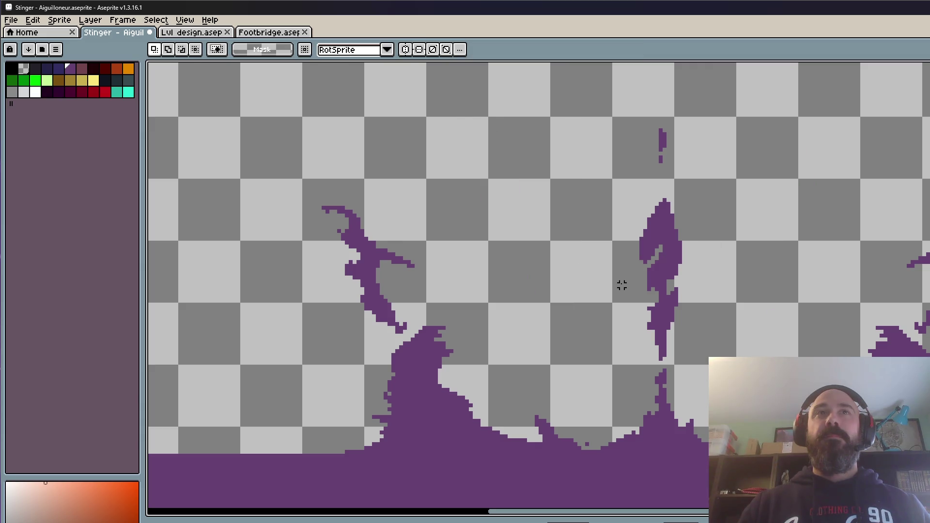
scroll(637, 236, down, 1)
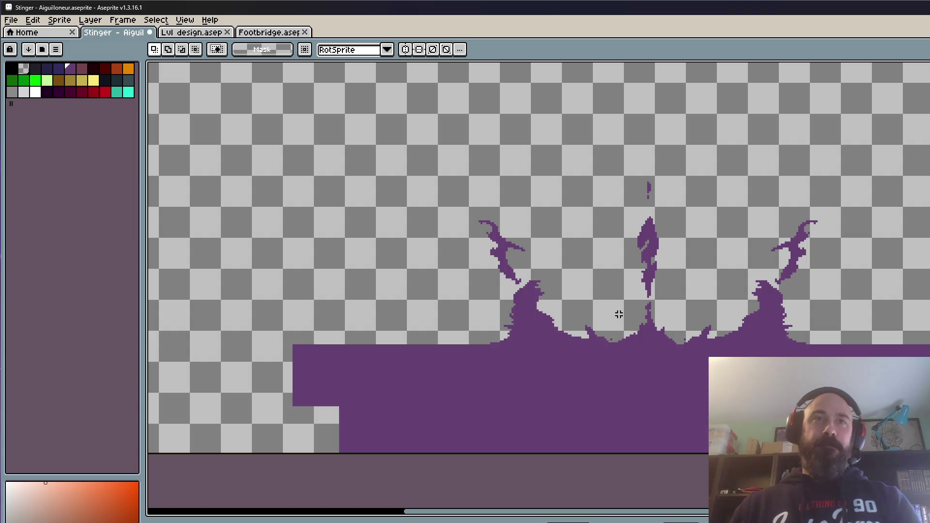
key(Return)
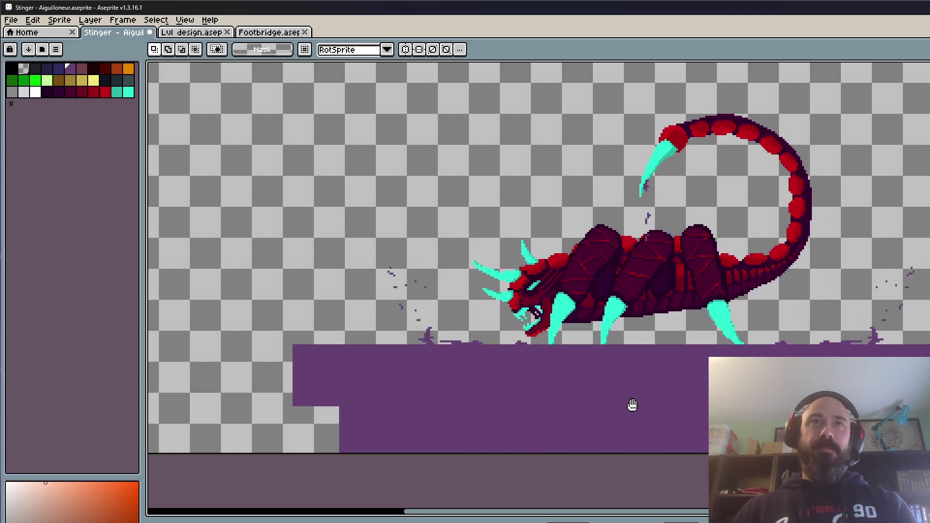
scroll(681, 330, down, 1)
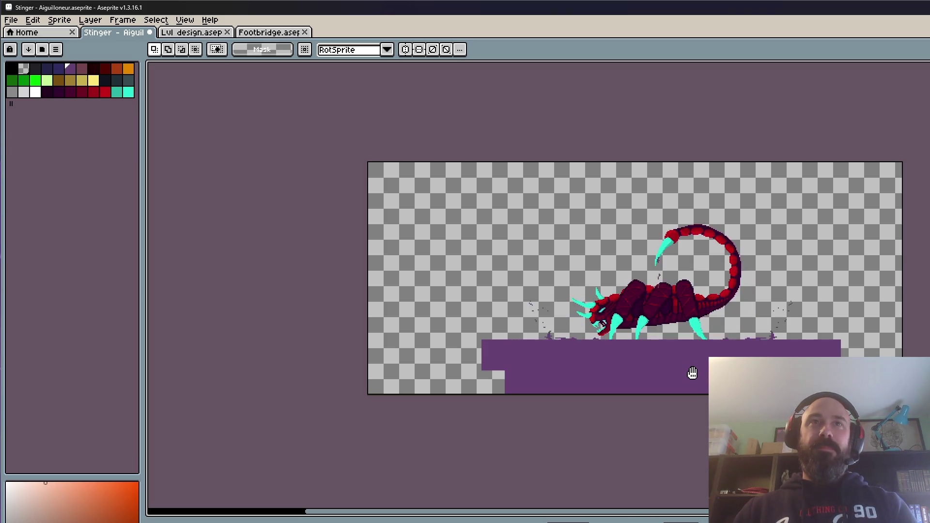
scroll(672, 364, up, 1)
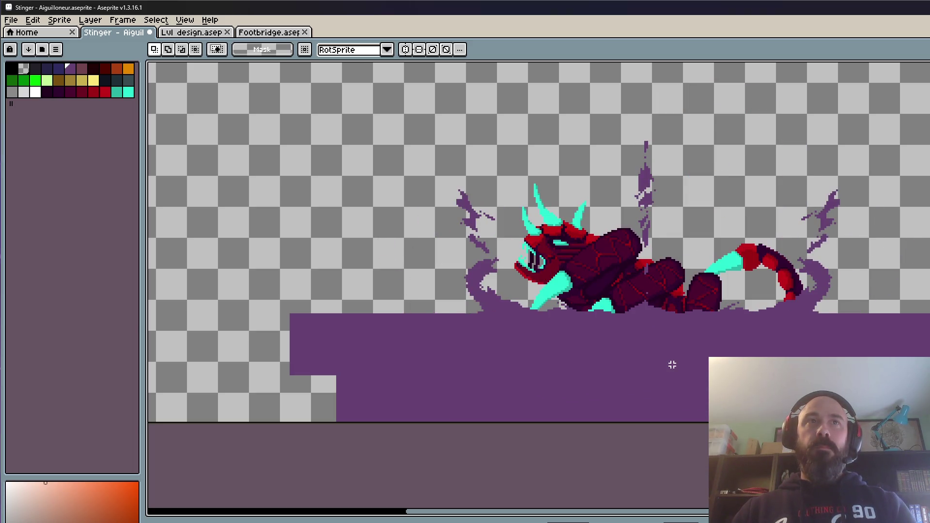
scroll(675, 366, down, 3)
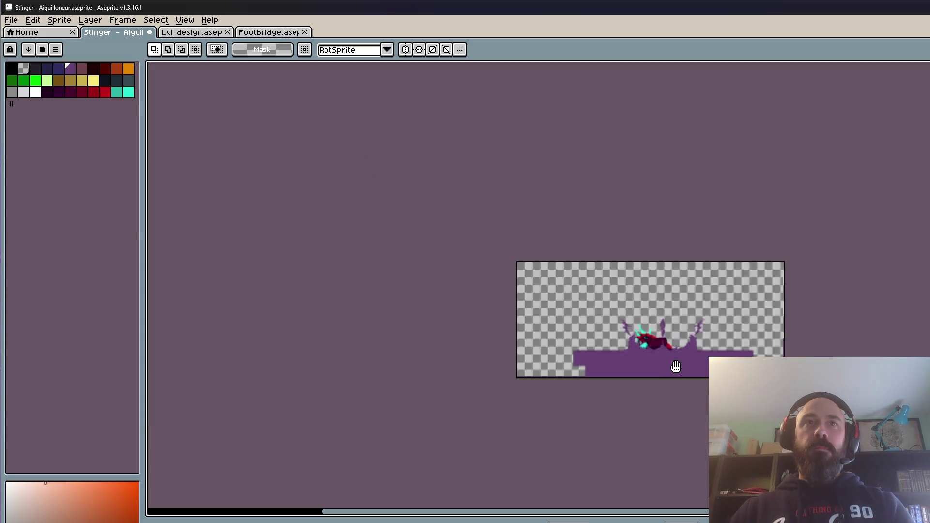
scroll(676, 368, up, 1)
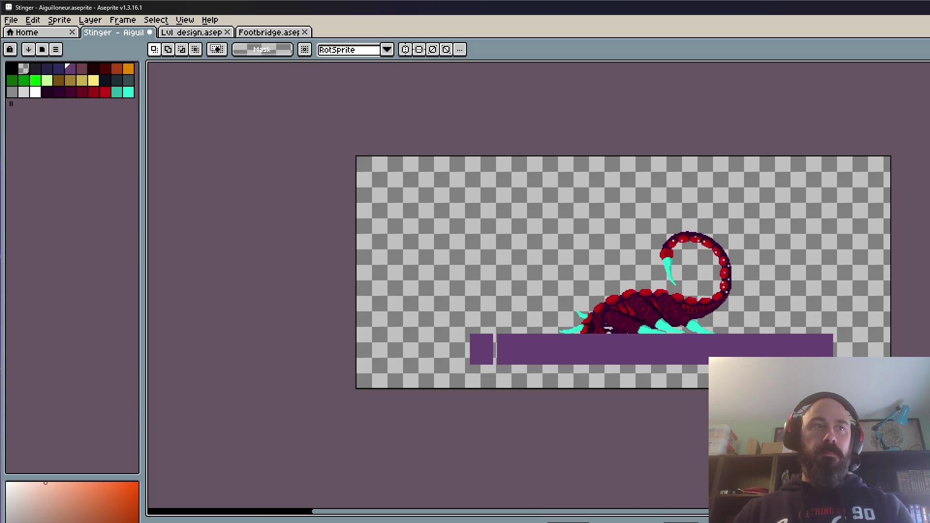
scroll(688, 339, up, 1)
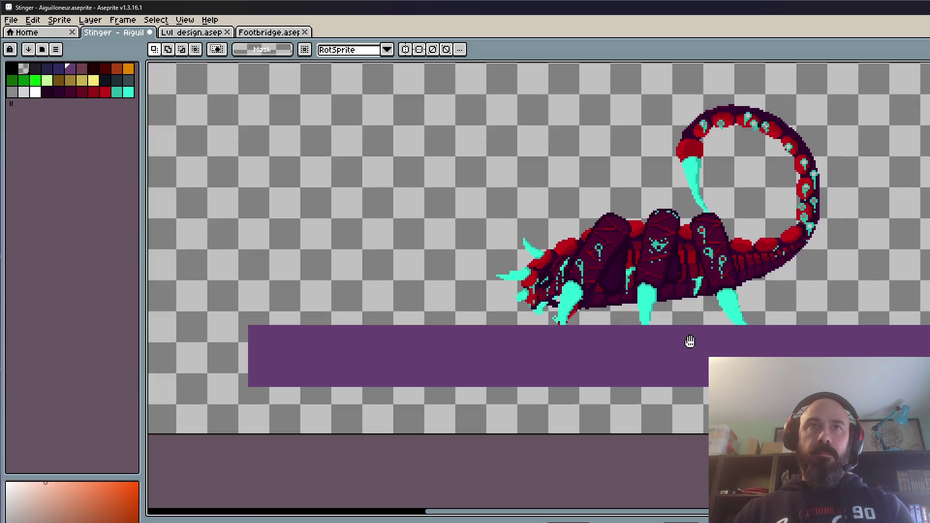
scroll(646, 388, up, 1)
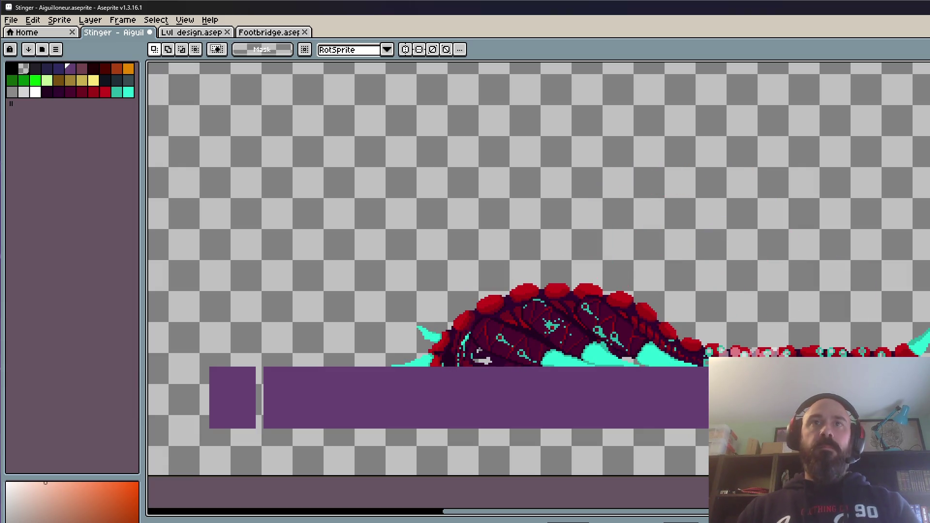
scroll(833, 369, up, 2)
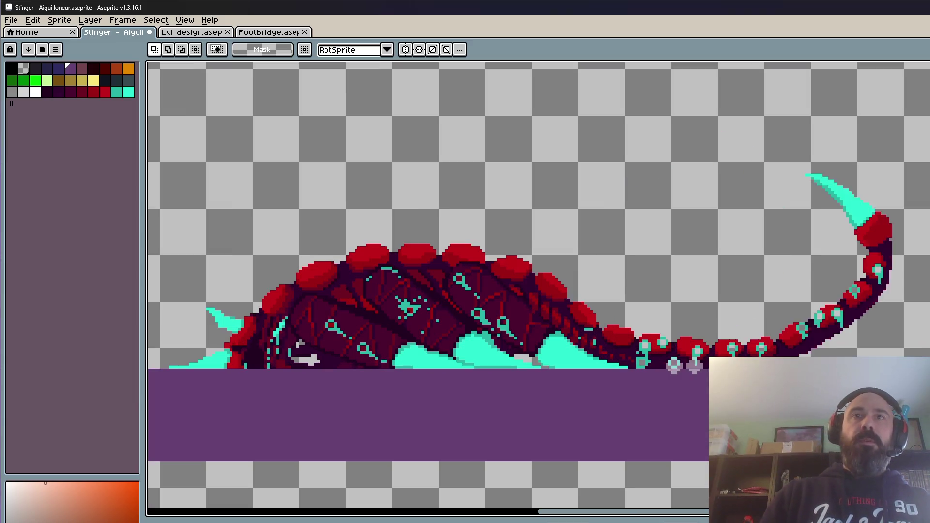
scroll(782, 356, down, 1)
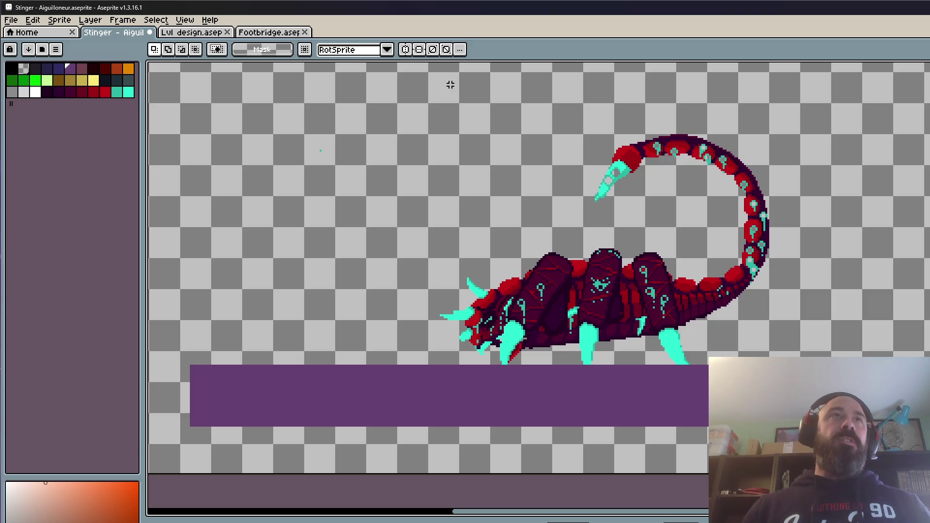
- Marquee-select the upper and lower front cyan spikes and compare them across the animation frames
scroll(326, 166, down, 2)
scroll(325, 166, up, 2)
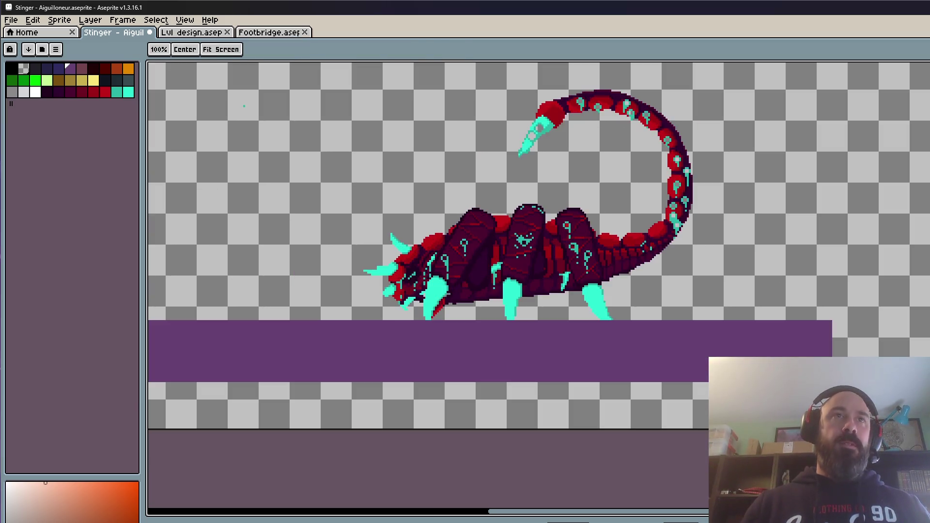
key(m)
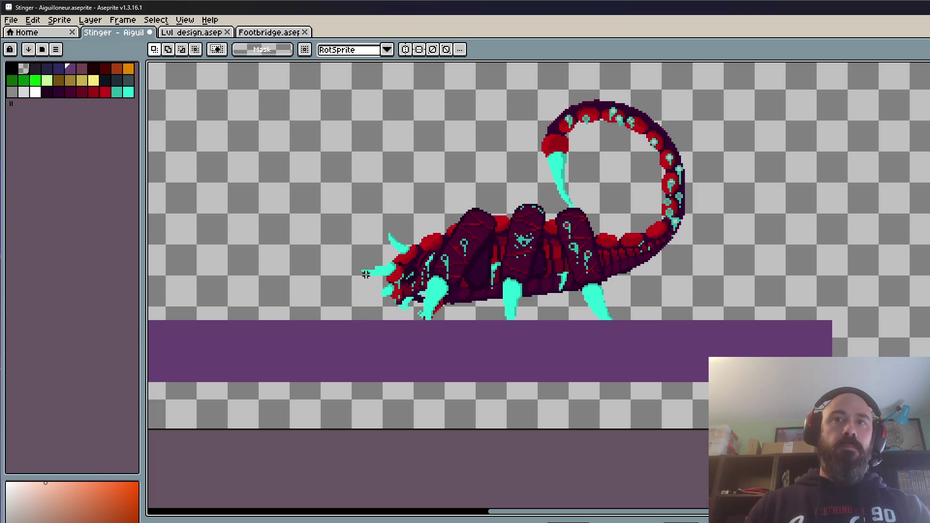
scroll(366, 274, up, 2)
scroll(289, 249, up, 2)
drag(269, 224, 371, 267)
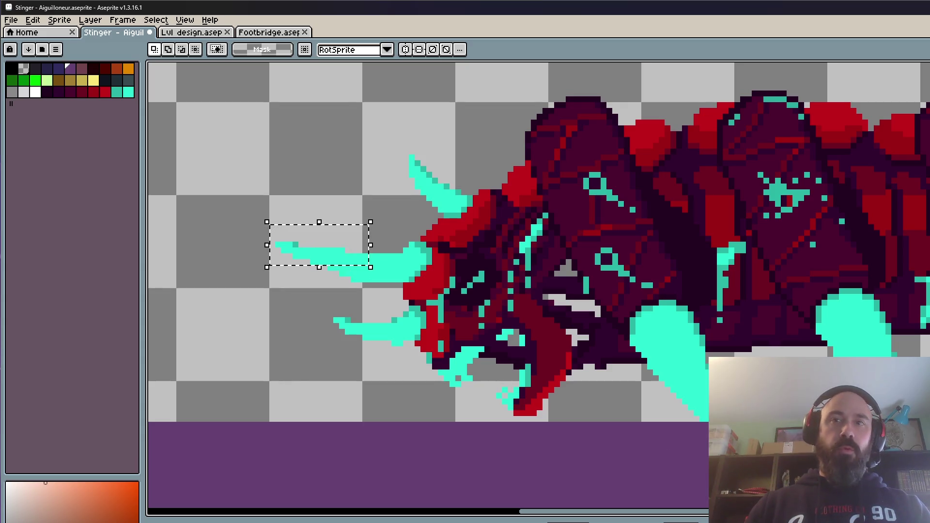
click(371, 277)
key(period)
key(comma)
key(period)
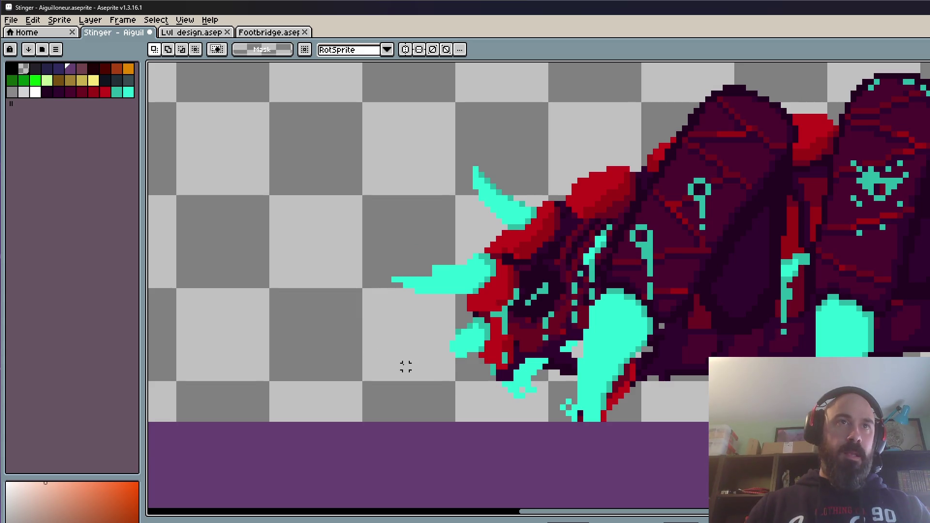
scroll(374, 336, up, 1)
mouse_move(298, 297)
mouse_down()
mouse_move(380, 338)
mouse_move(386, 331)
mouse_move(376, 329)
mouse_up()
key(Return)
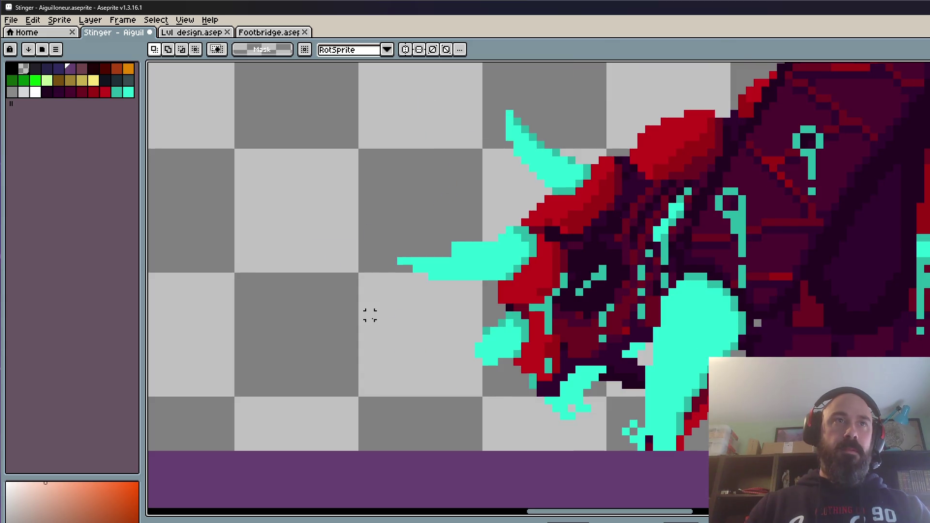
- Erase stray cyan pixels along the lower spike's bottom edge with the 1px Pencil
key(b)
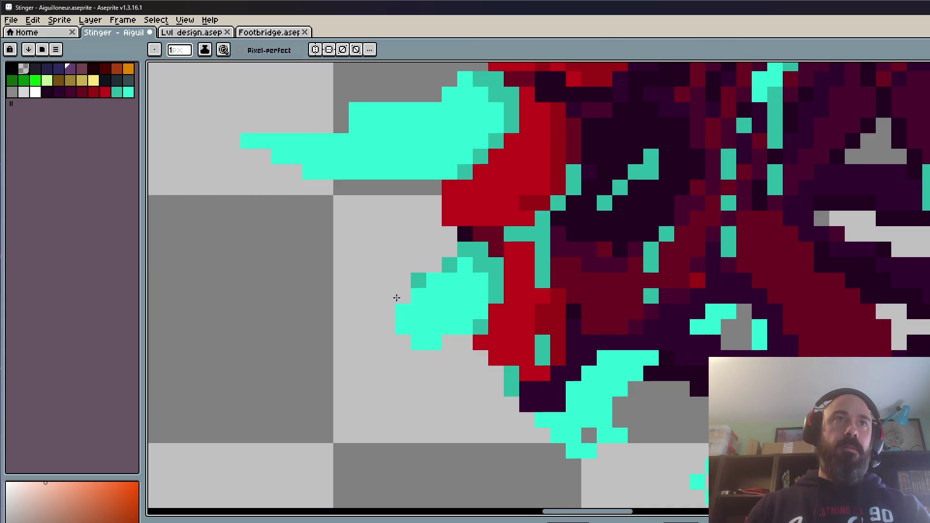
scroll(343, 311, down, 2)
scroll(311, 280, up, 1)
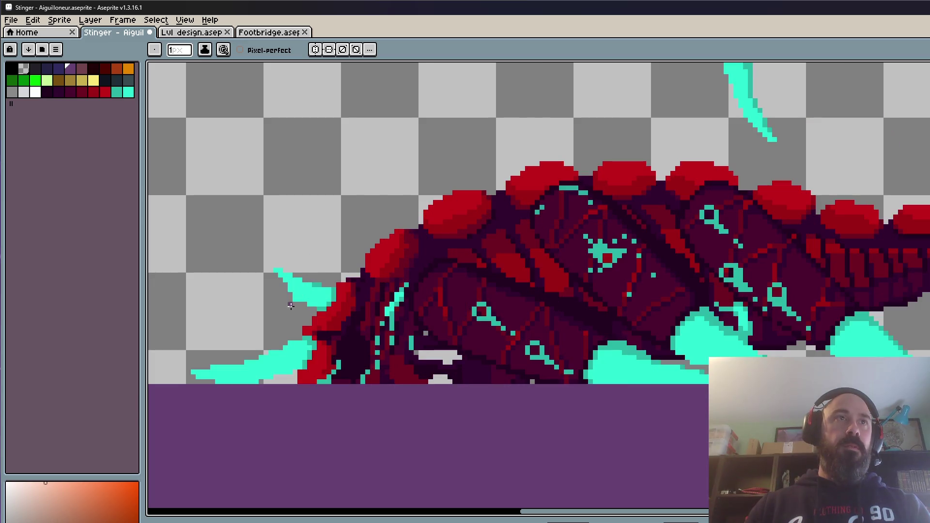
scroll(246, 359, up, 2)
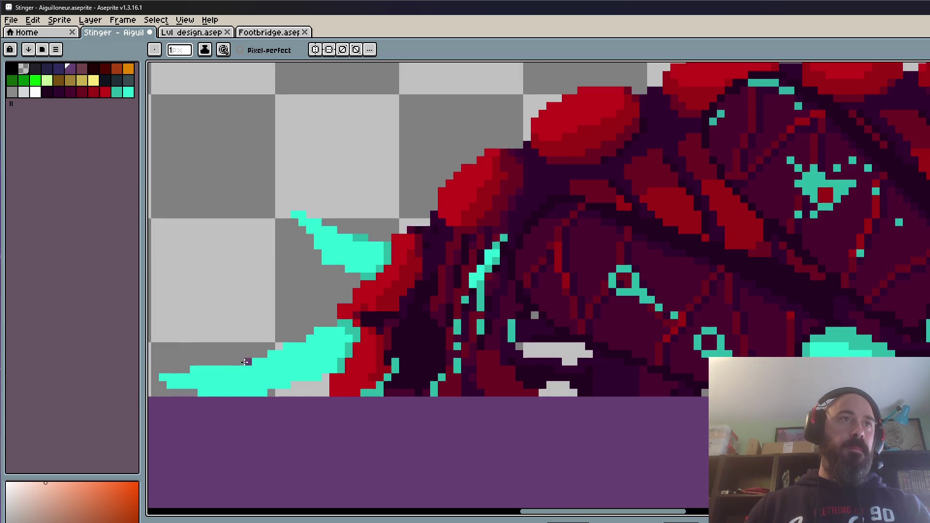
drag(184, 382, 238, 381)
scroll(243, 359, down, 2)
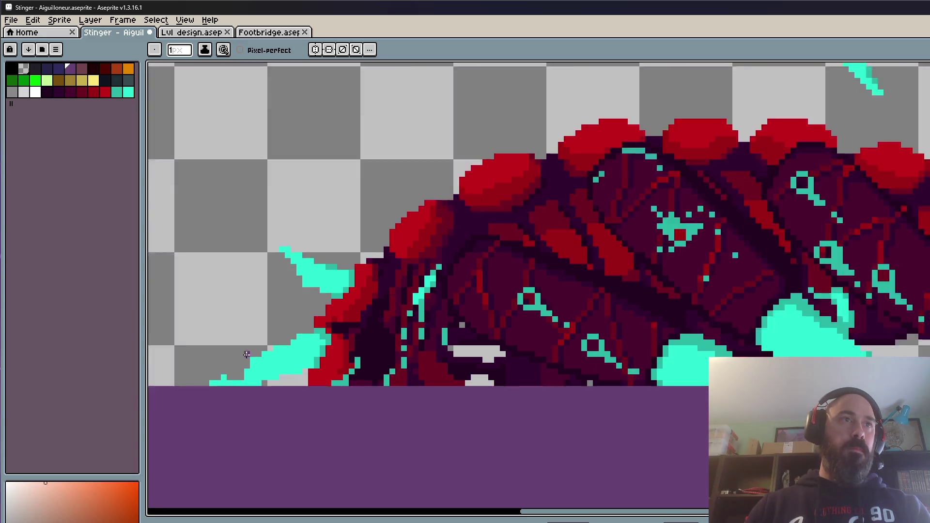
scroll(245, 361, up, 2)
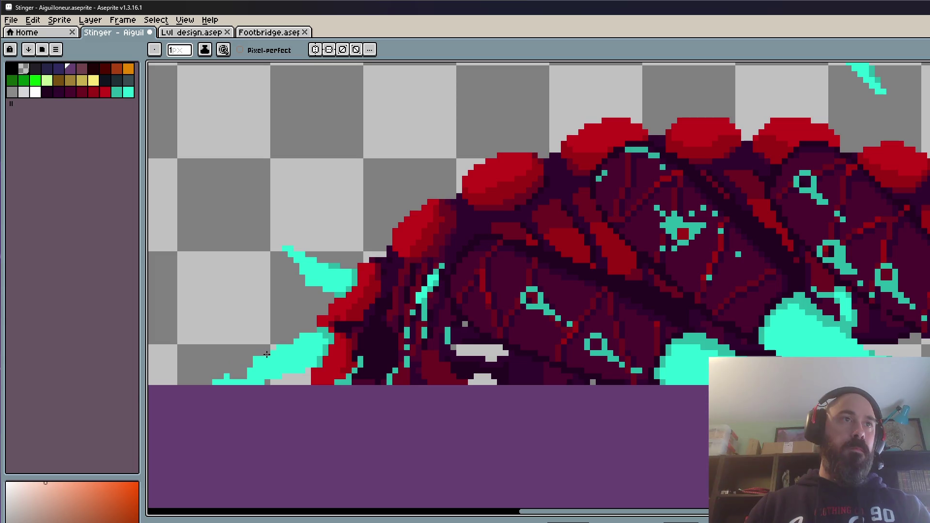
drag(219, 379, 260, 384)
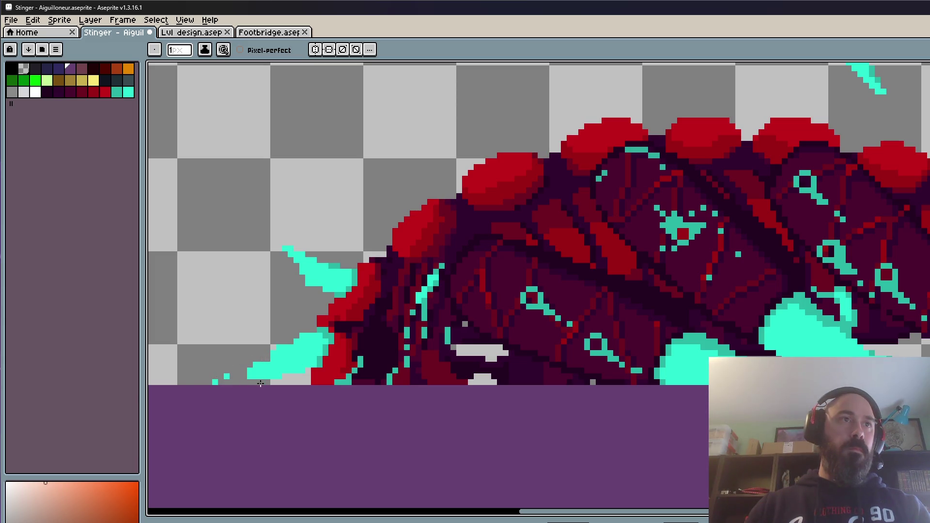
key(Return)
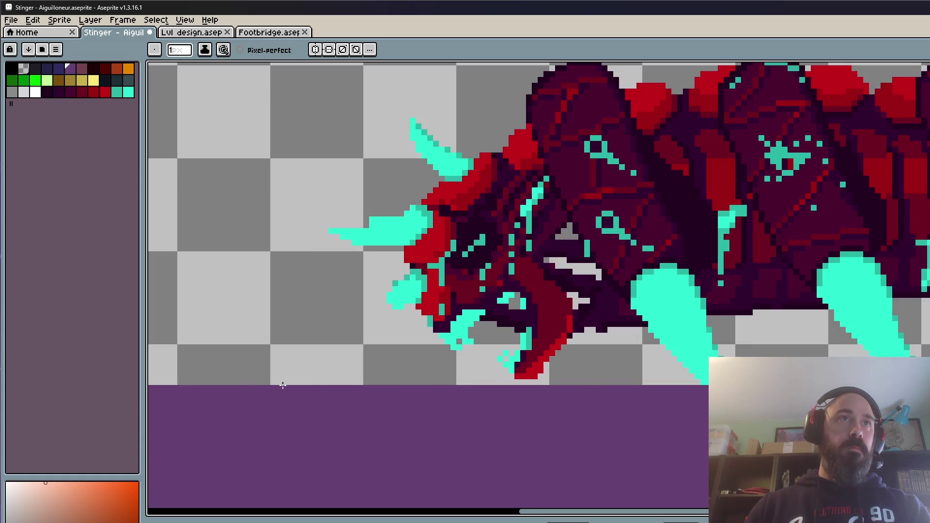
- Select the lower spike's tip pixels and nudge them up-left
scroll(278, 347, down, 5)
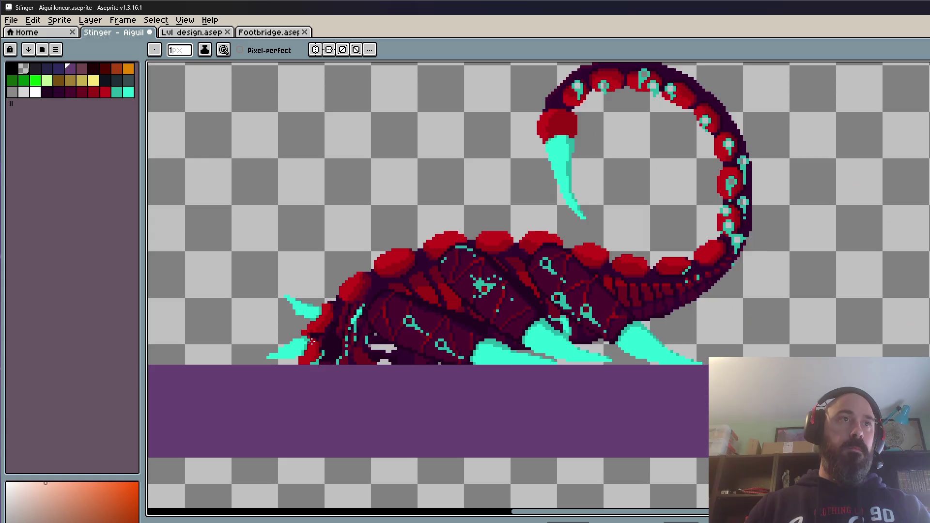
scroll(274, 356, up, 4)
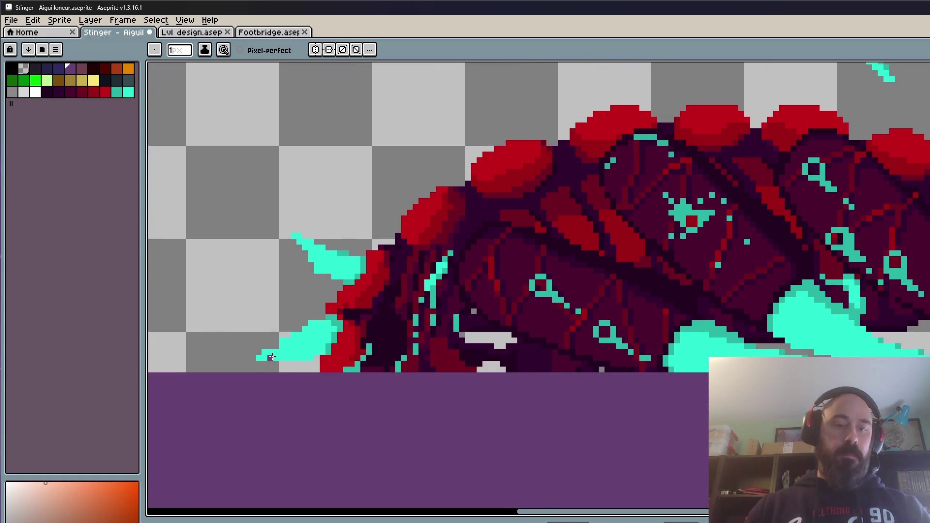
scroll(262, 361, up, 2)
key(m)
drag(228, 356, 333, 378)
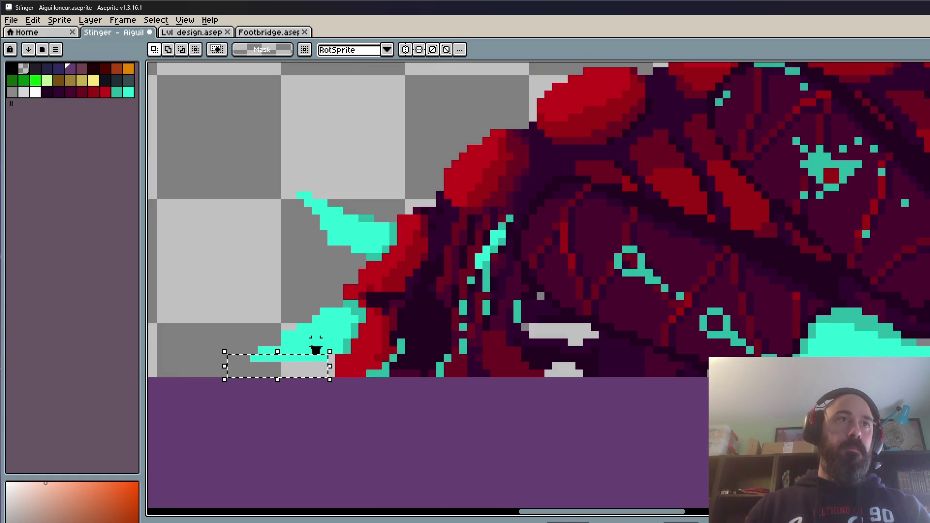
mouse_move(225, 380)
mouse_down()
mouse_move(330, 344)
mouse_move(305, 353)
mouse_up()
key(ctrl+d)
- Flip back and forth between the animation frames to compare the shifted spike
scroll(268, 258, down, 2)
key(Right)
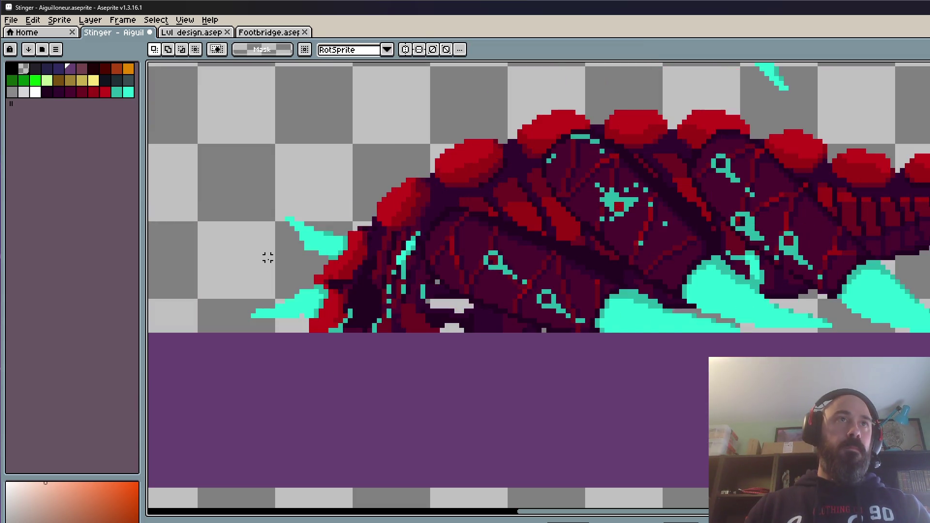
key(Right)
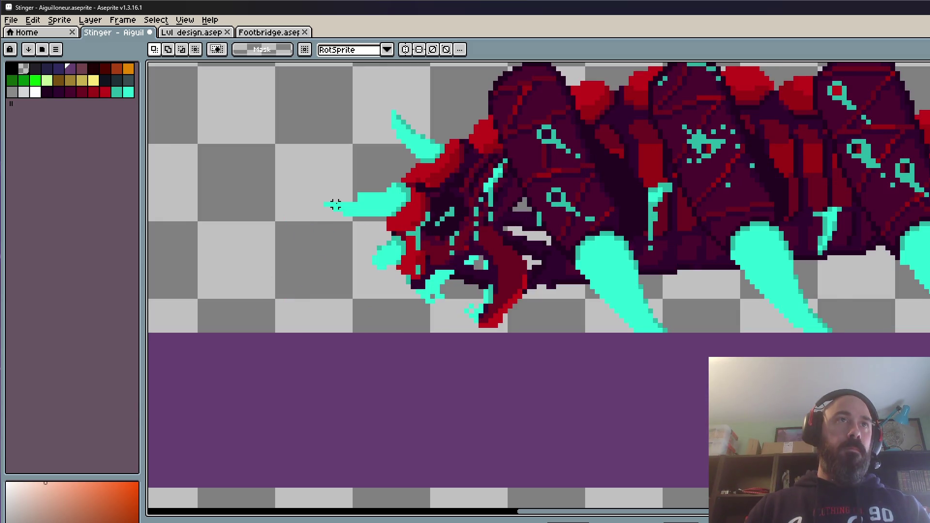
key(Right)
key(Right)
key(Right)
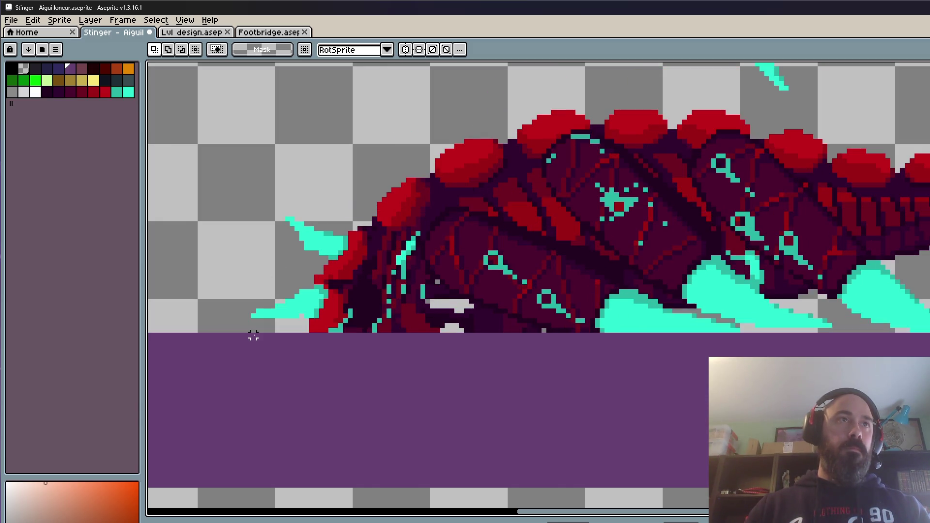
key(Left)
scroll(221, 338, up, 1)
key(Right)
key(Left)
key(Right)
key(Left)
key(Right)
key(Left)
key(Right)
key(Left)
key(Right)
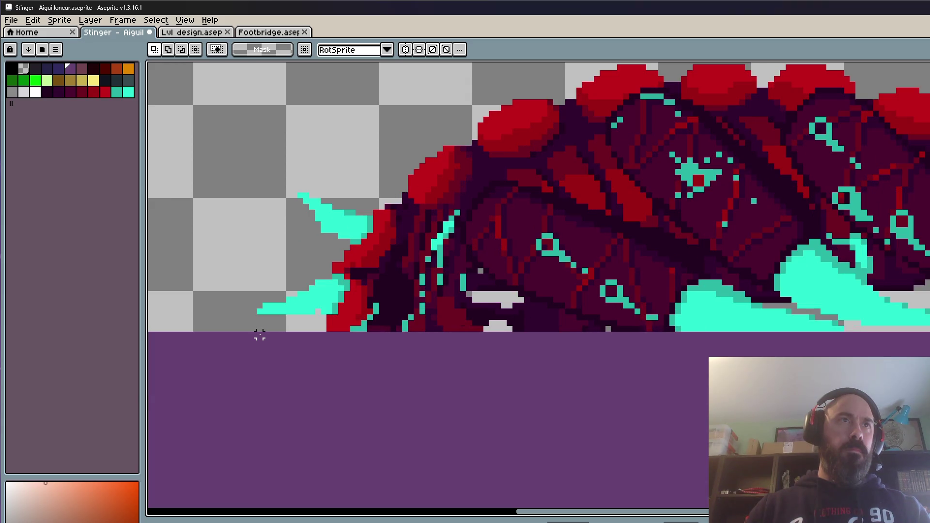
key(Left)
- Pick up the spike's cyan as the Pencil's drawing colour
scroll(265, 310, up, 1)
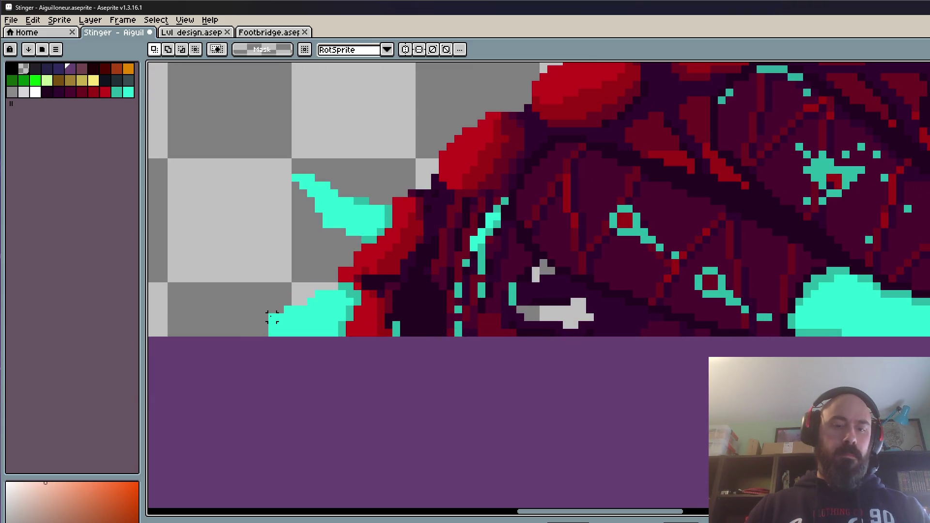
key(b)
alt+click(271, 321)
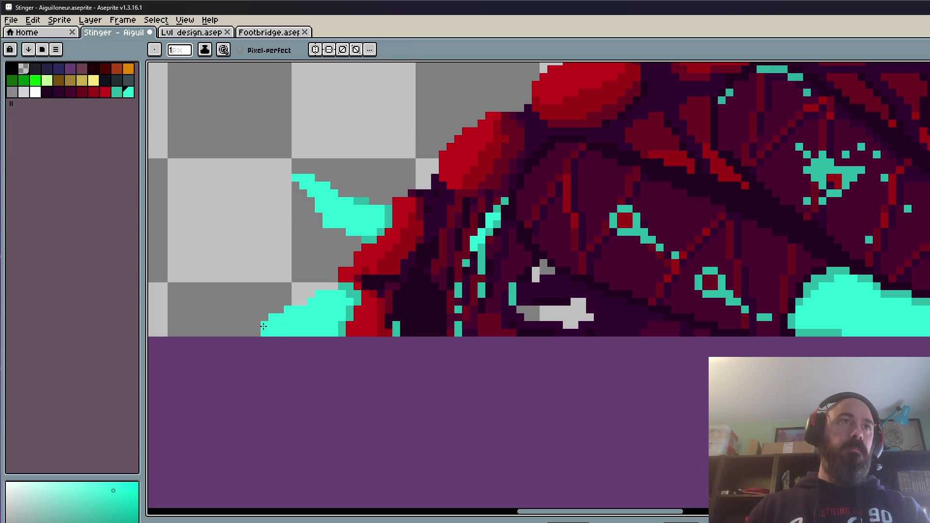
- Extend the cyan spike leftward along the bottom and play the animation to check it
key(Right)
key(Left)
drag(270, 333, 239, 333)
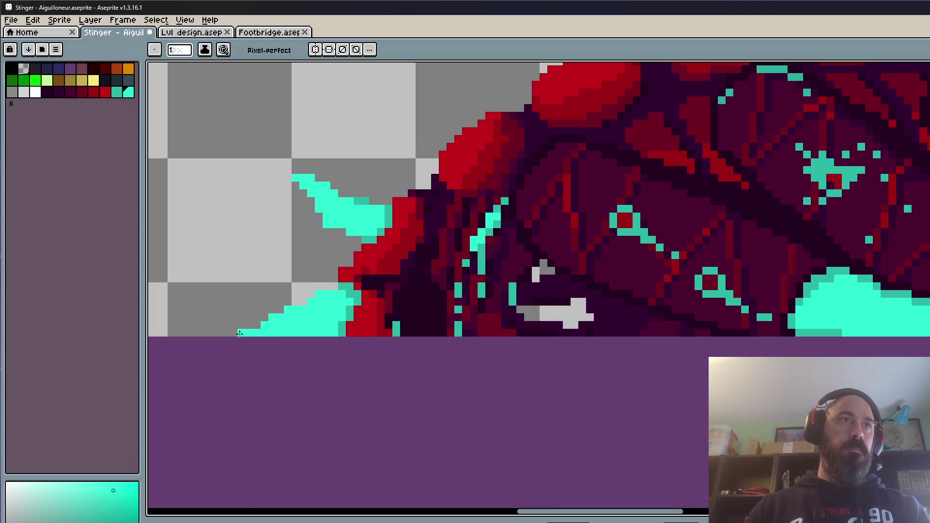
scroll(254, 326, down, 2)
key(Return)
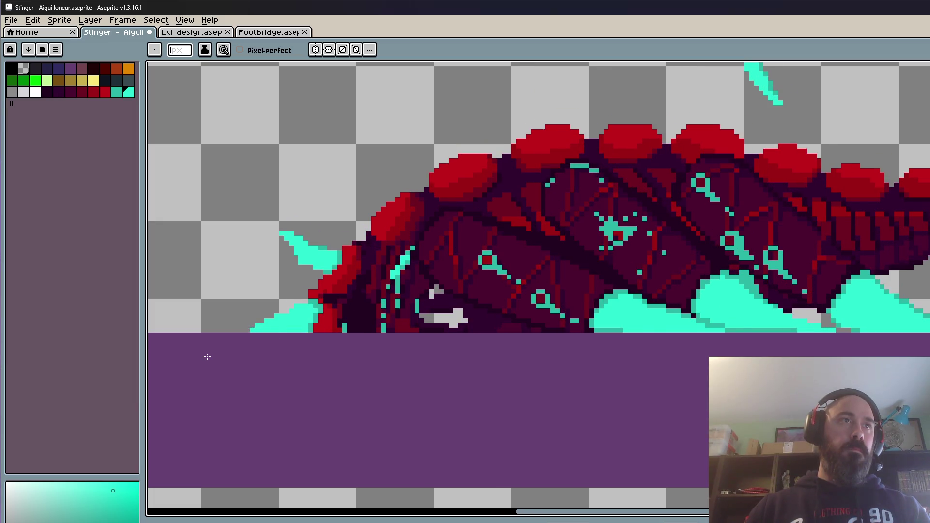
scroll(206, 357, down, 2)
scroll(247, 329, up, 2)
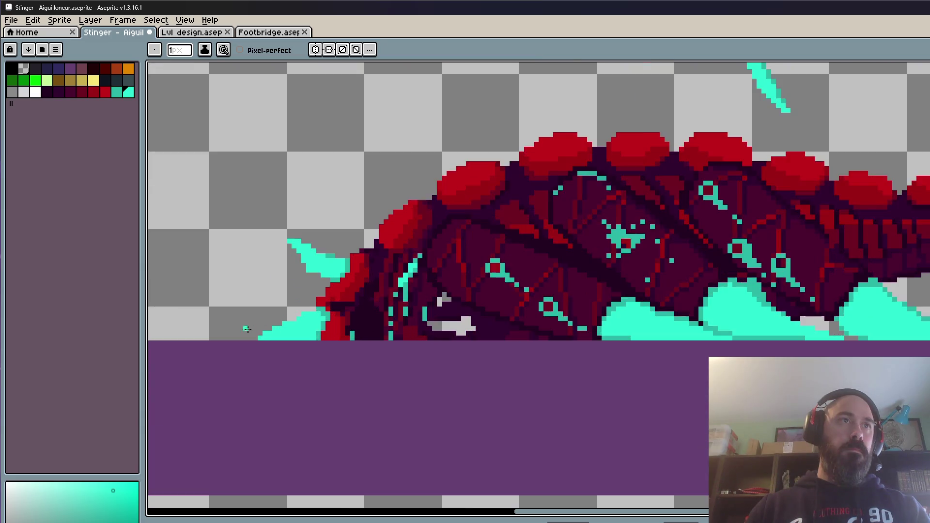
scroll(246, 330, up, 1)
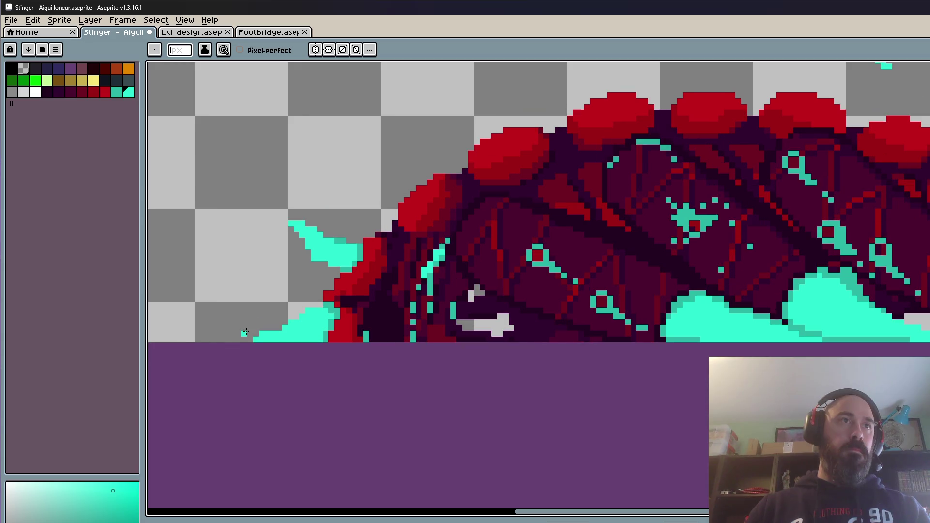
scroll(264, 327, down, 2)
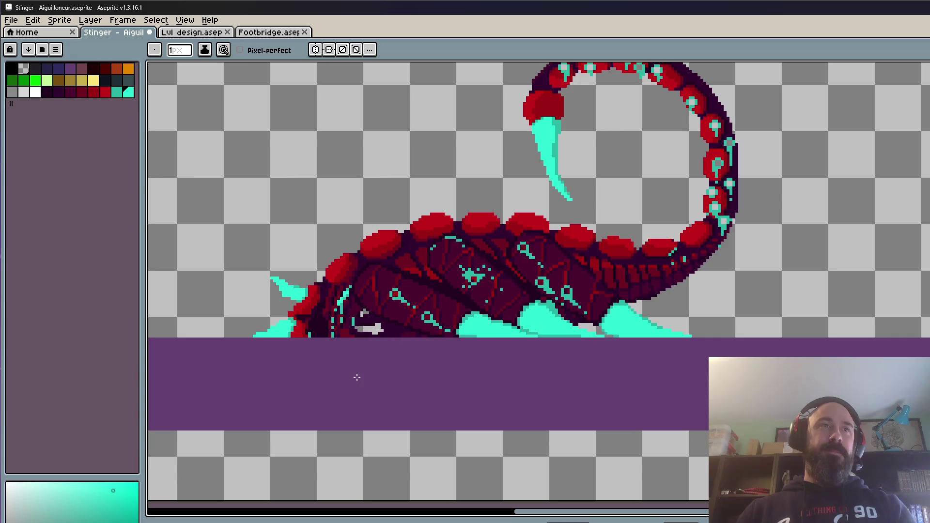
scroll(357, 376, up, 4)
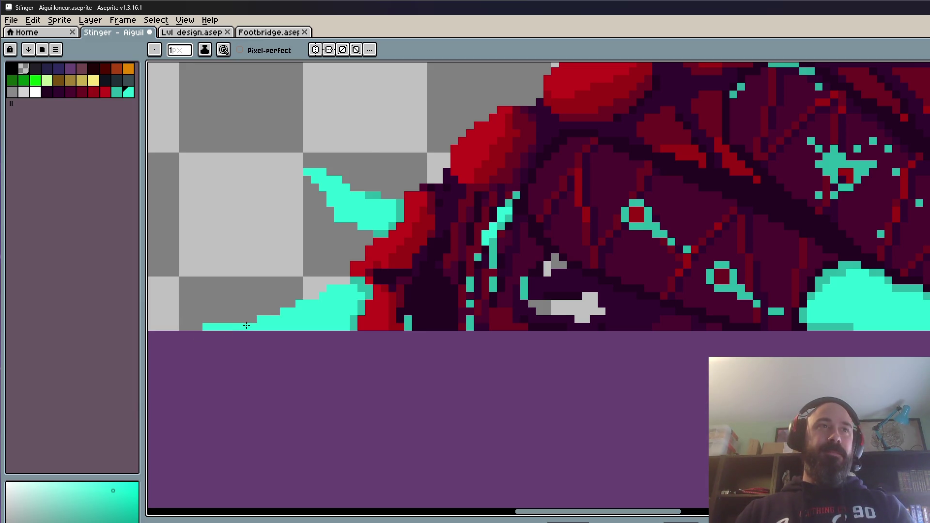
scroll(238, 330, up, 2)
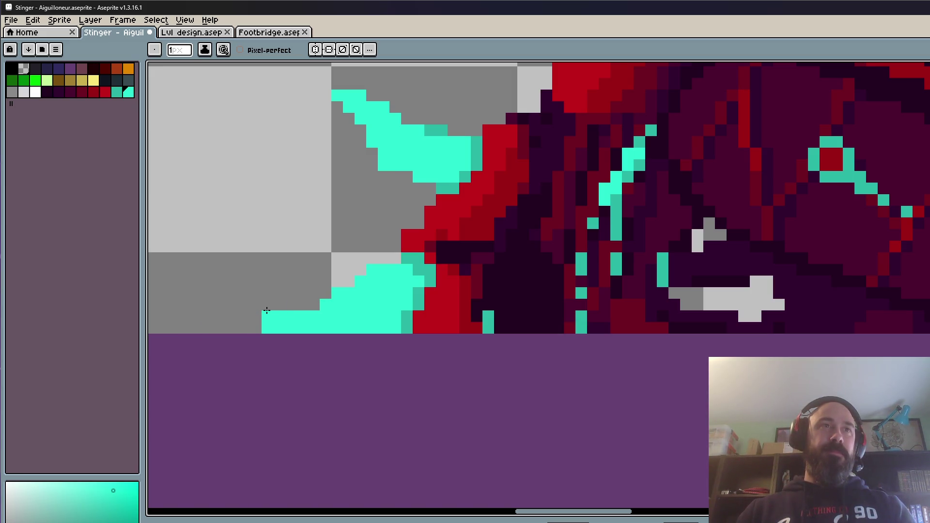
- Try erasing stair-step and bottom-row cyan pixels at the tip, undoing unsatisfying attempts
mouse_move(323, 294)
mouse_down()
mouse_move(242, 325)
mouse_move(189, 327)
mouse_move(252, 324)
mouse_move(201, 330)
mouse_move(311, 301)
mouse_up()
key(ctrl+z)
click(325, 293)
click(255, 328)
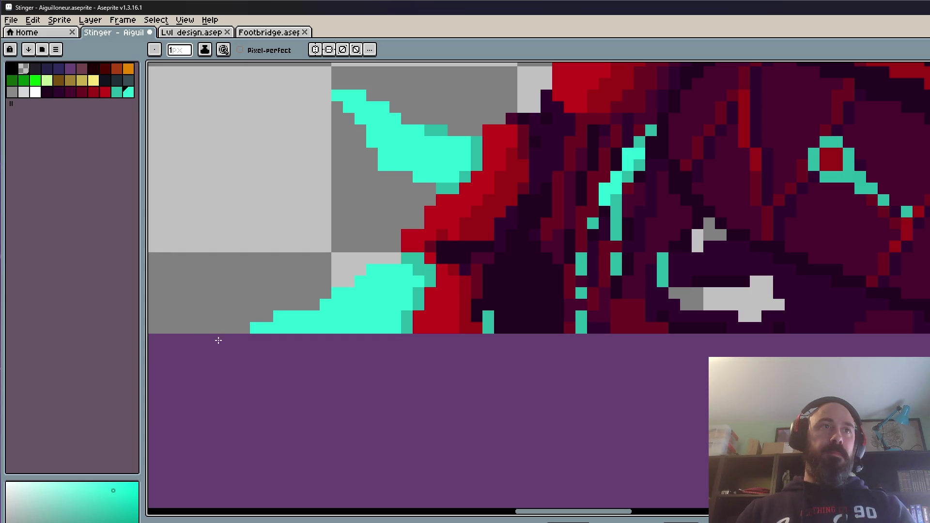
key(ctrl+z)
key(ctrl+z)
key(ctrl+z)
drag(186, 328, 250, 328)
click(267, 316)
click(257, 328)
drag(303, 305, 325, 293)
key(ctrl+z)
right_click(267, 305)
key(ctrl+z)
key(ctrl+z)
key(ctrl+z)
- Clear the bottom cyan row and trim the step pixels into the final stair-stepped tip
click(325, 305)
mouse_move(186, 329)
mouse_down()
mouse_move(262, 328)
mouse_move(268, 316)
mouse_up()
right_click(222, 329)
key(ctrl+z)
right_click(244, 329)
key(ctrl+z)
key(ctrl+z)
key(ctrl+z)
drag(184, 330, 264, 322)
click(256, 328)
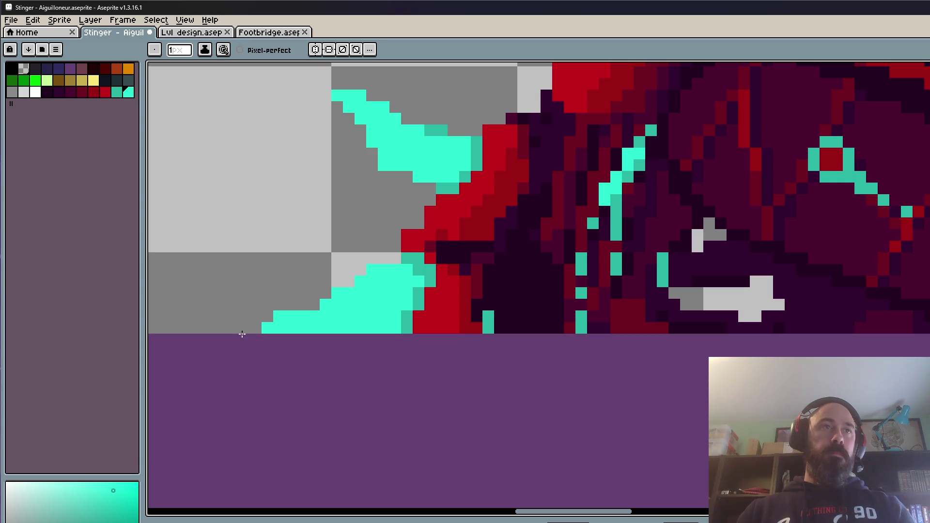
click(302, 305)
drag(313, 304, 326, 293)
click(268, 317)
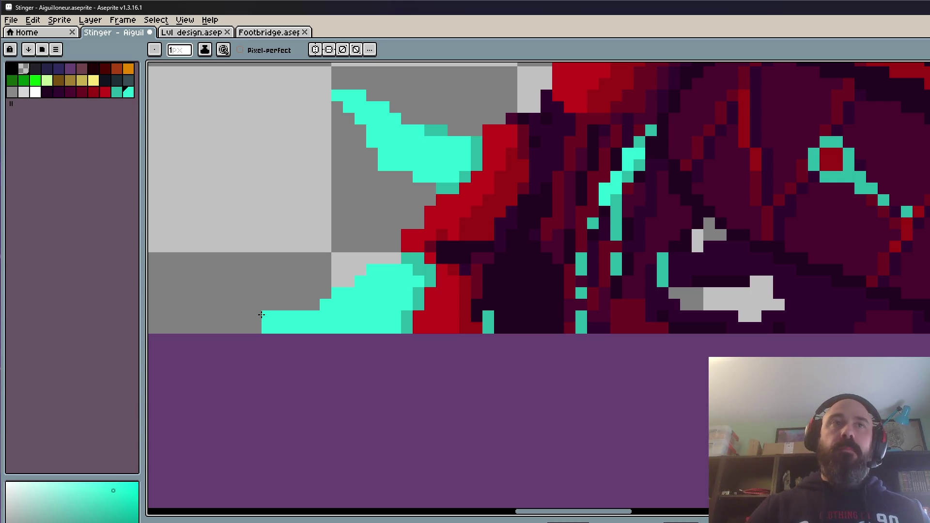
- Zoom in on the scorpion's head and choose the palette's teal swatch as the drawing colour
scroll(383, 248, down, 3)
scroll(385, 268, down, 3)
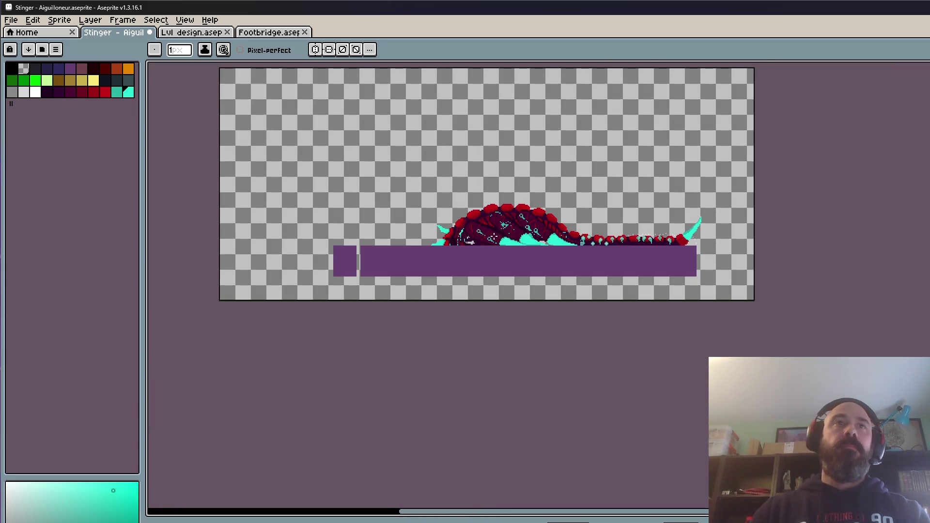
scroll(479, 231, up, 3)
scroll(452, 264, down, 2)
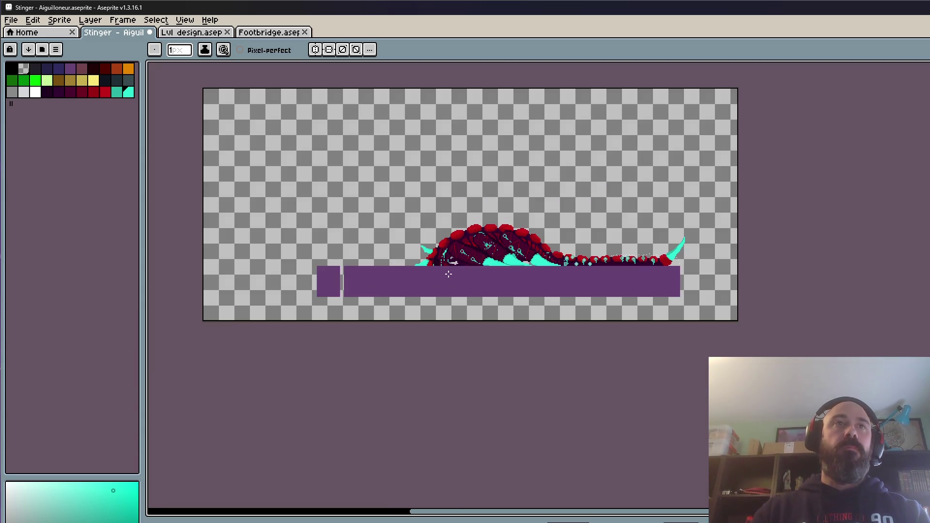
scroll(449, 274, up, 3)
click(118, 93)
scroll(467, 251, up, 1)
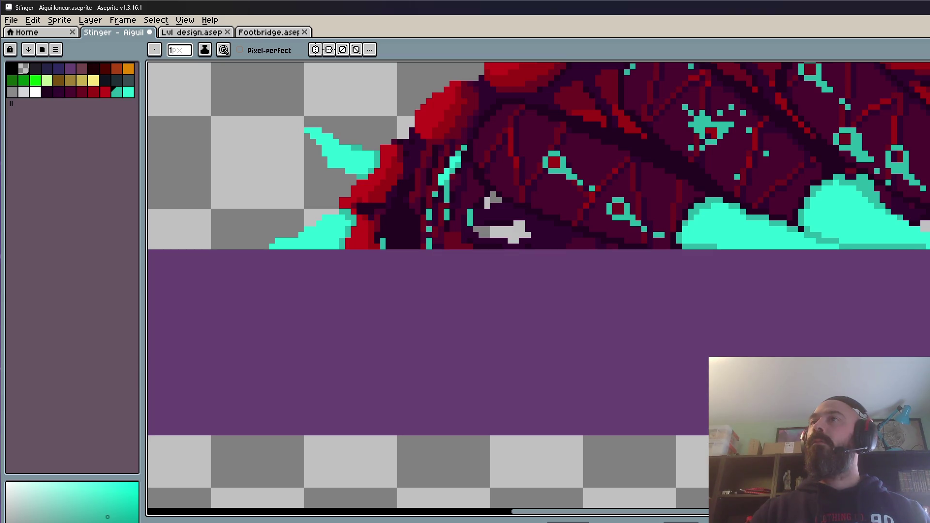
scroll(768, 186, down, 2)
scroll(703, 193, up, 3)
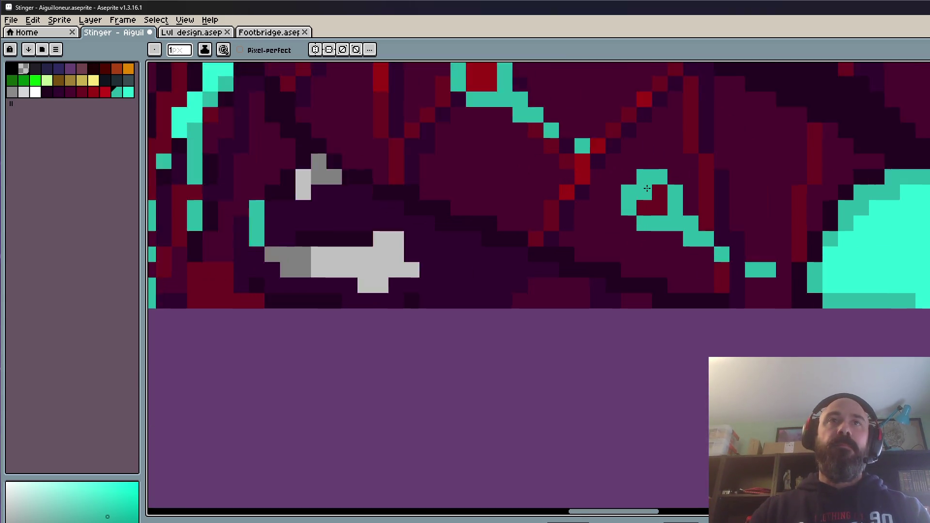
scroll(647, 204, down, 3)
scroll(647, 204, up, 2)
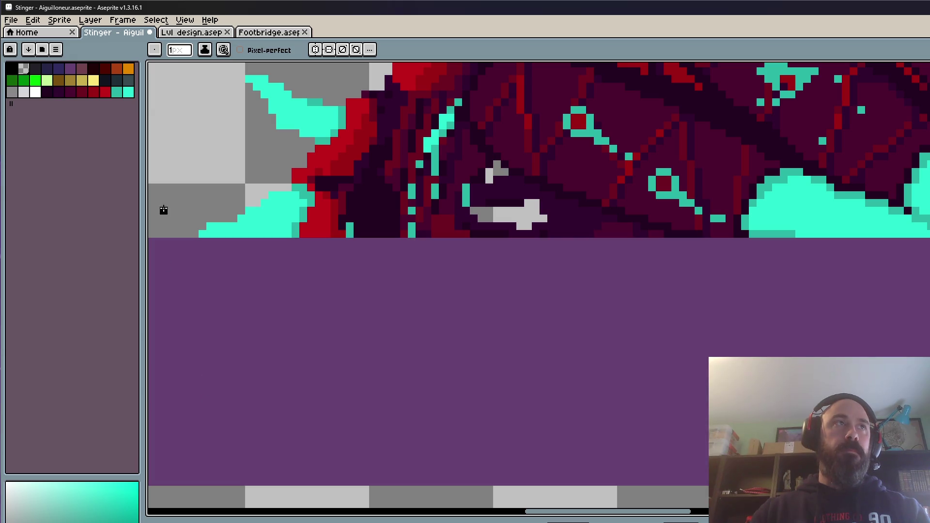
click(117, 92)
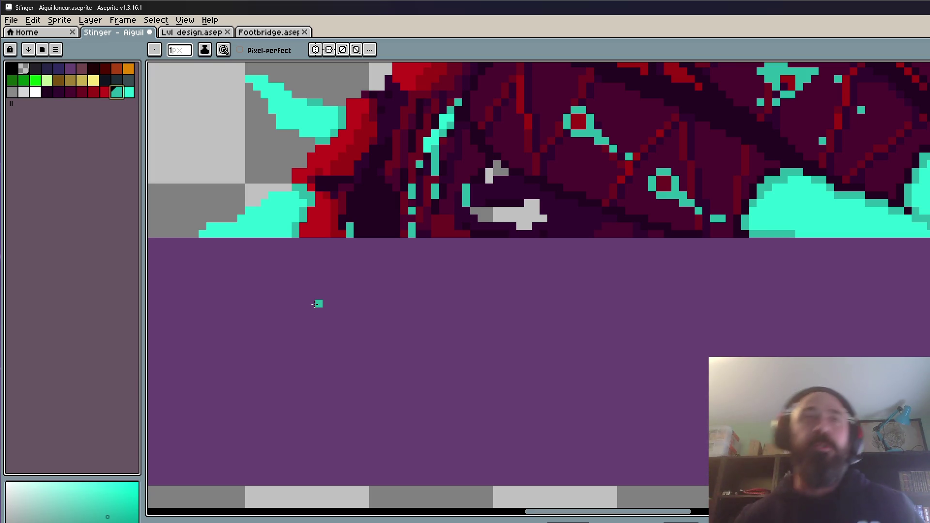
scroll(296, 241, down, 1)
scroll(296, 240, down, 1)
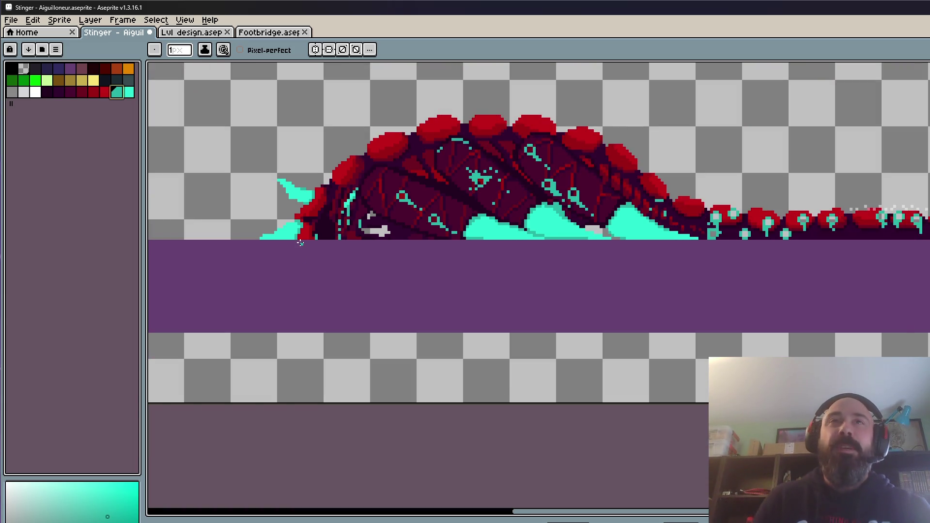
mouse_move(301, 243)
mouse_down()
mouse_move(659, 316)
mouse_move(718, 317)
mouse_up()
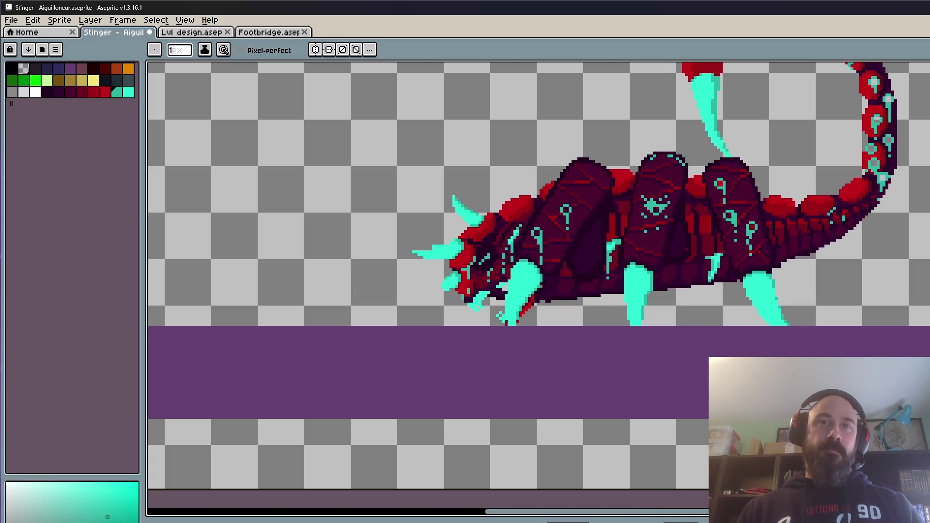
scroll(648, 302, down, 3)
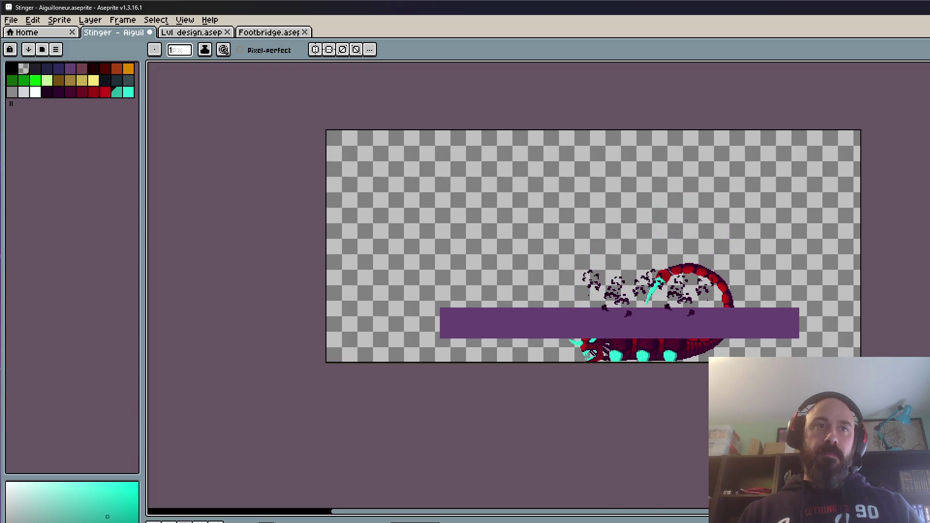
- Set frames 73–79 to 150 ms duration, then change them to 120 ms
key(shift+p)
text(150)
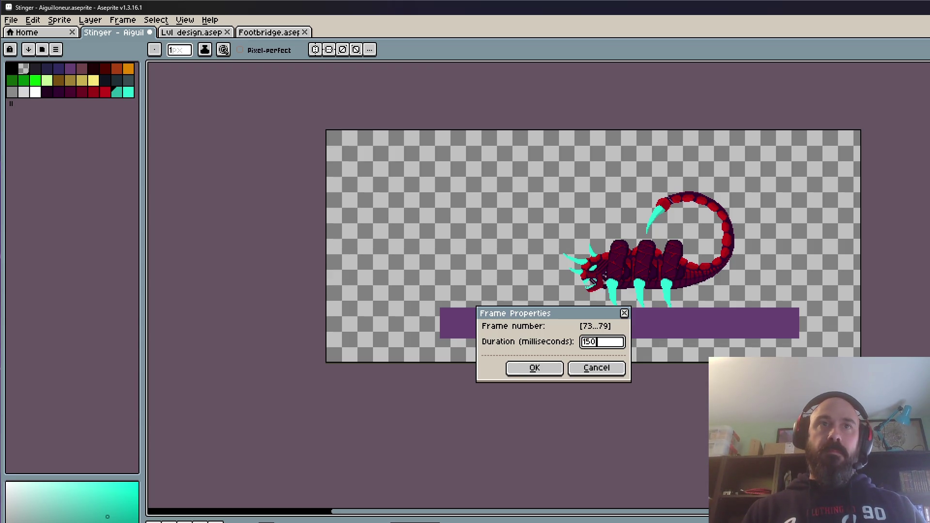
click(504, 368)
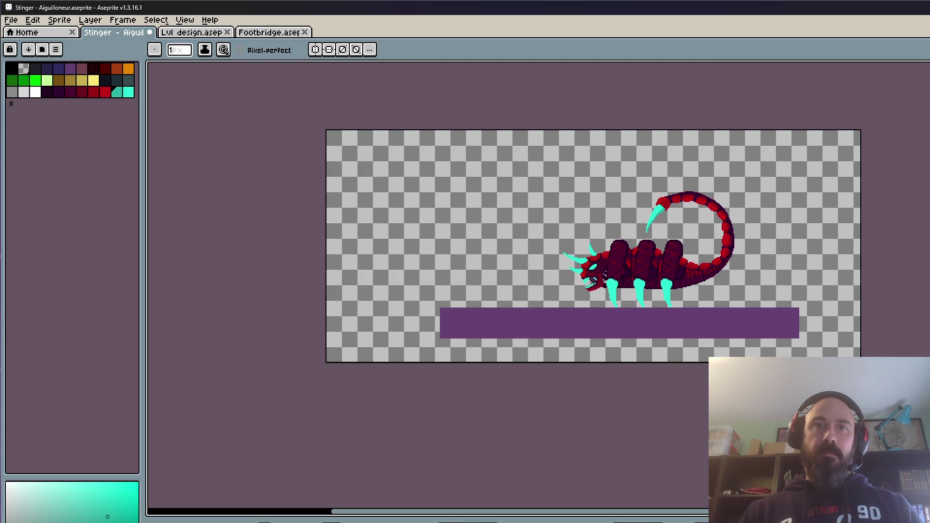
key(ctrl+p)
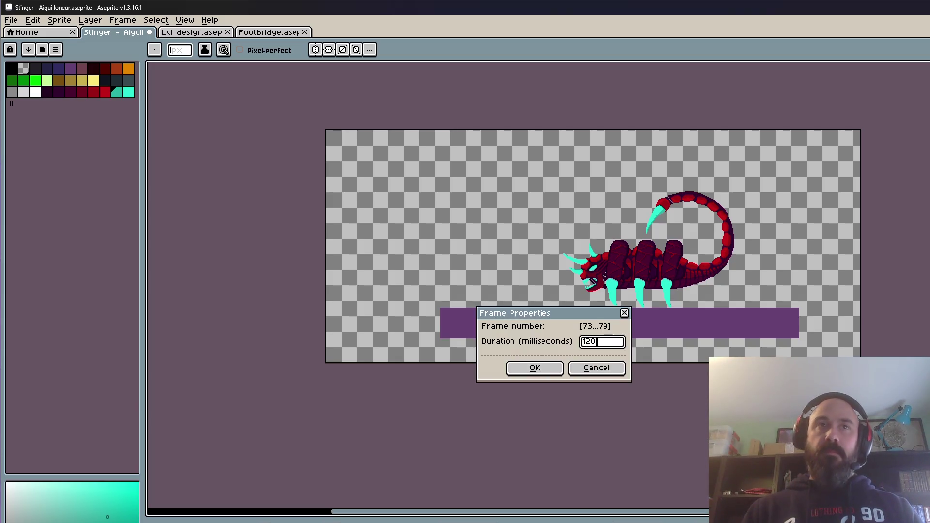
click(522, 371)
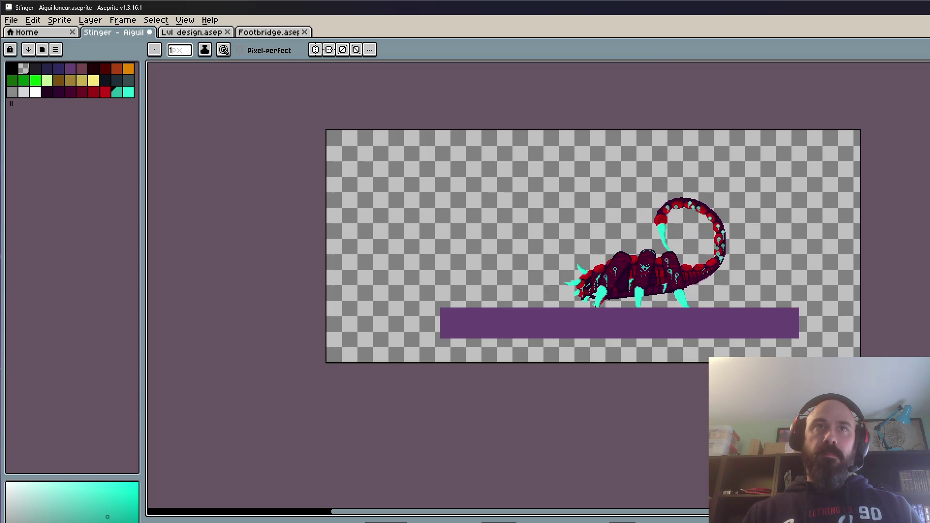
- Save the Stinger sprite from the File menu
click(11, 20)
click(22, 68)
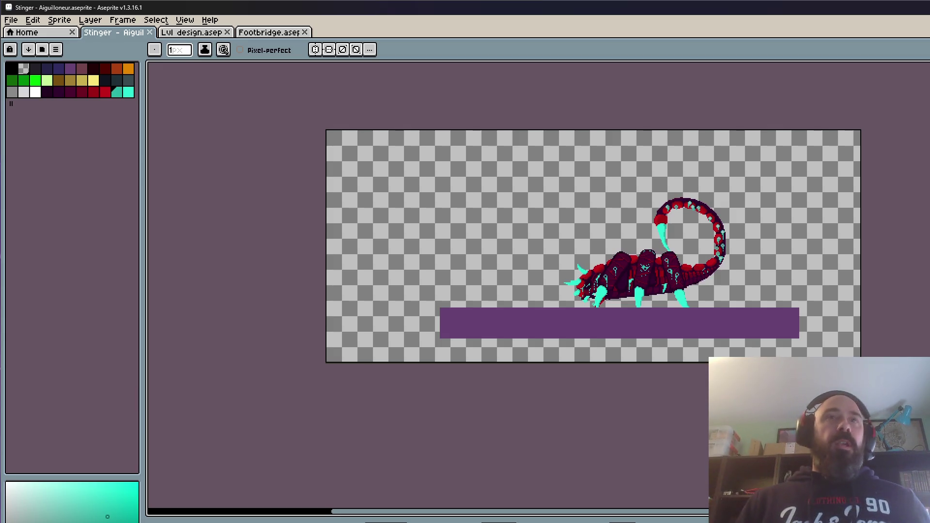
key(ctrl+z)
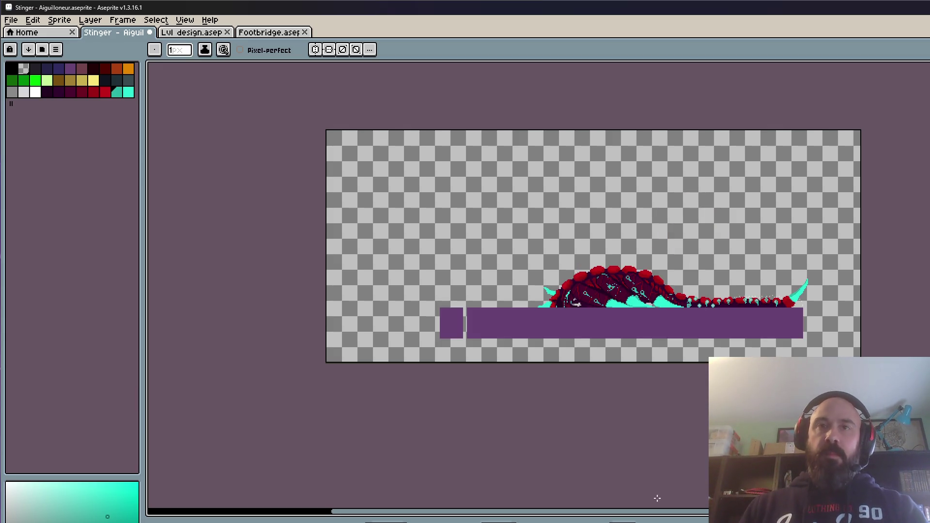
- Close the Lvl design tab with Ctrl+W and the Footbridge tab with its X button
click(192, 32)
scroll(378, 169, down, 4)
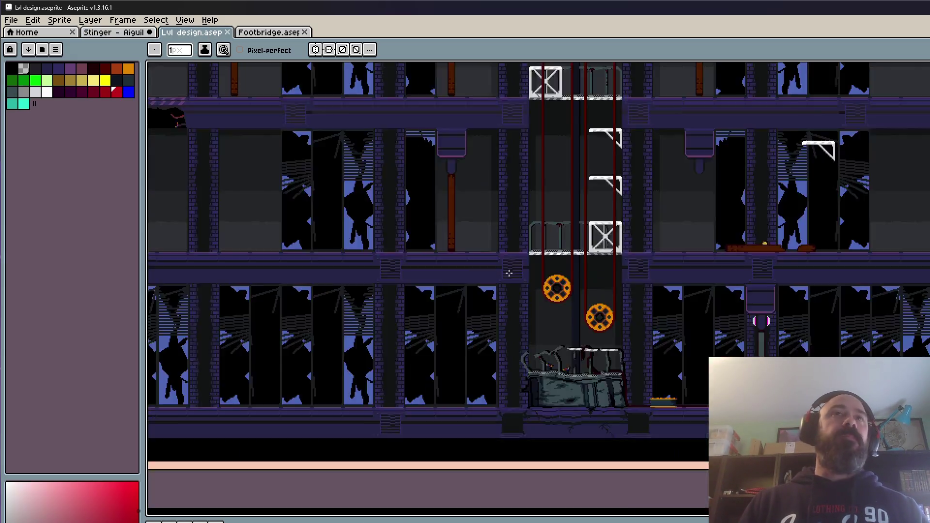
key(ctrl+w)
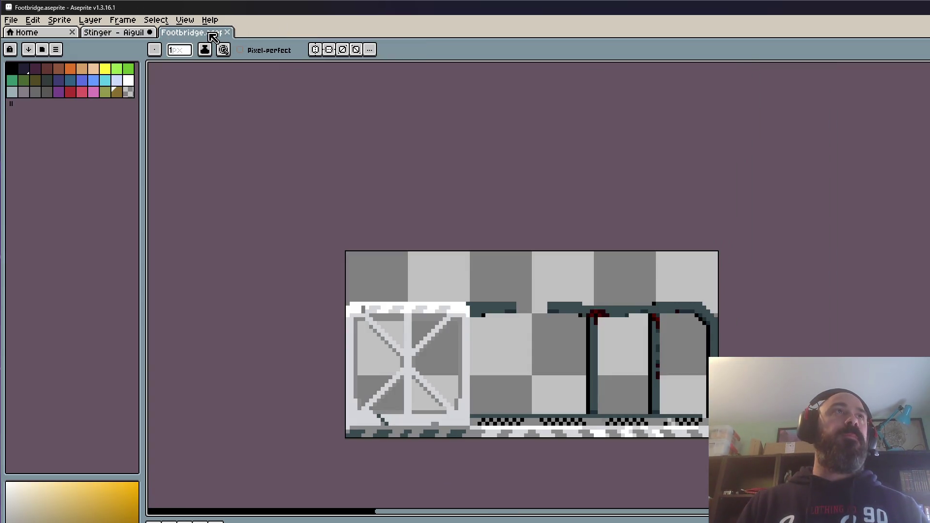
click(227, 32)
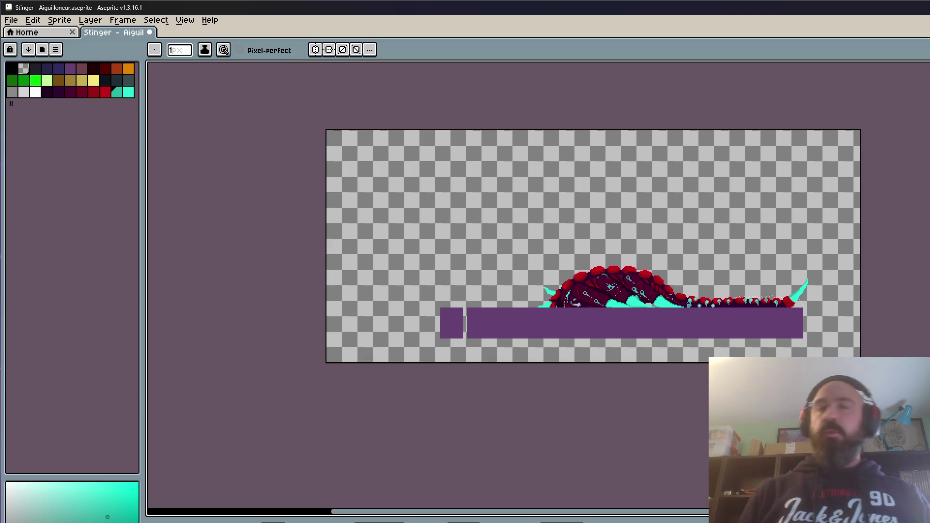
- Preview the Stinger animation, zooming and panning to frame the scorpion
key(Right)
scroll(618, 325, up, 2)
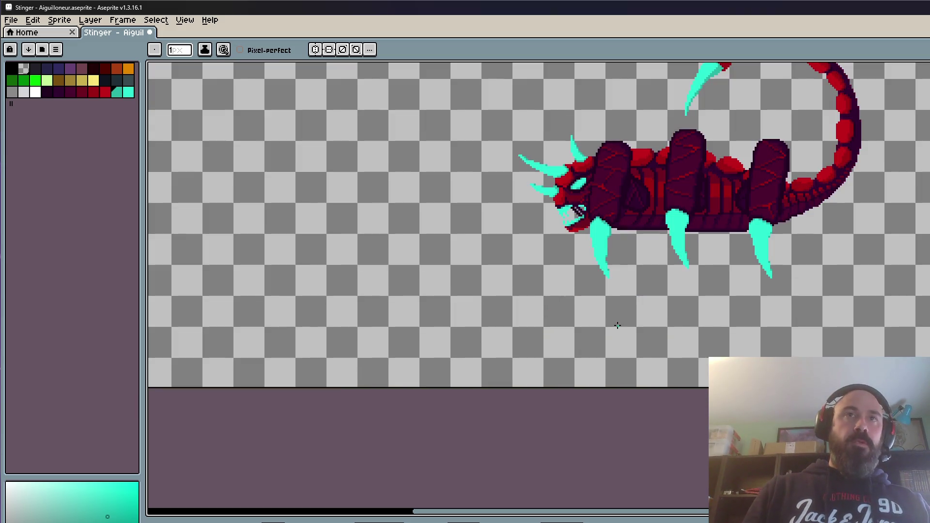
scroll(644, 238, down, 3)
scroll(676, 208, up, 2)
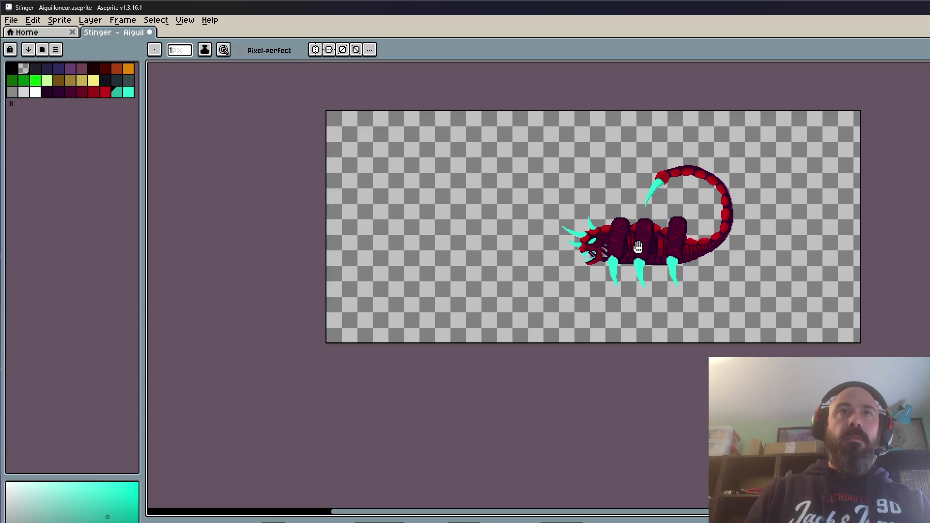
scroll(655, 251, up, 2)
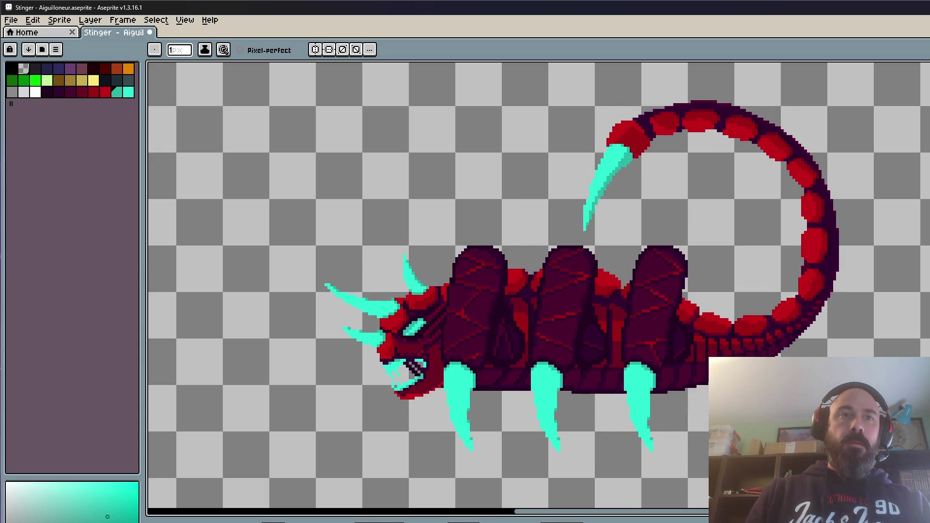
scroll(778, 268, down, 3)
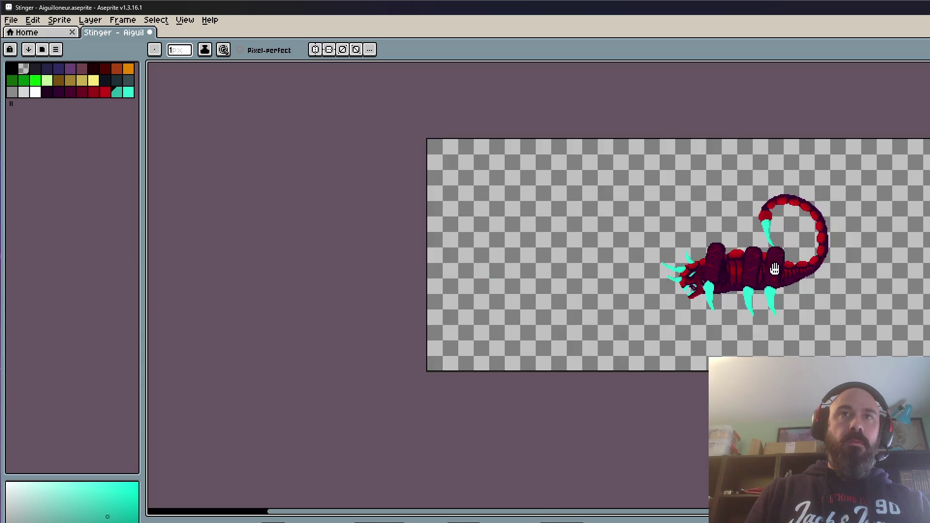
scroll(779, 268, up, 2)
scroll(778, 268, up, 1)
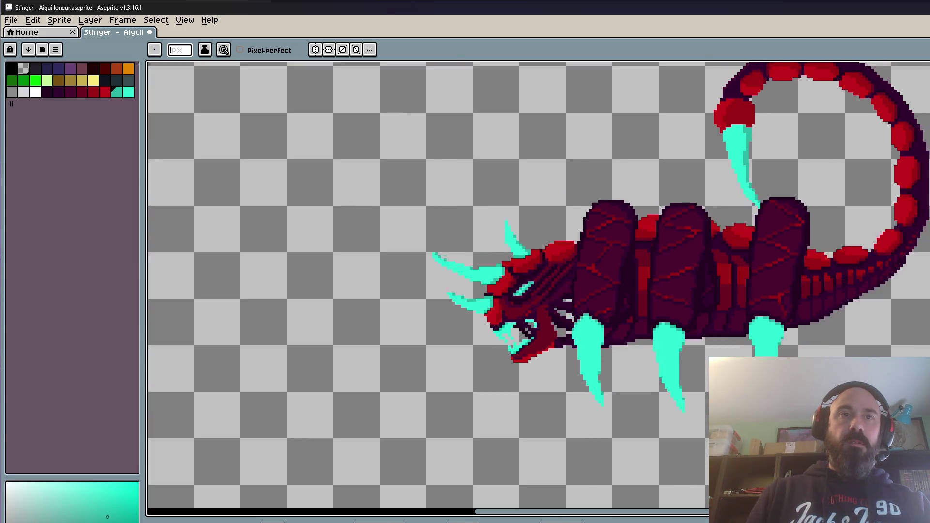
scroll(528, 388, down, 1)
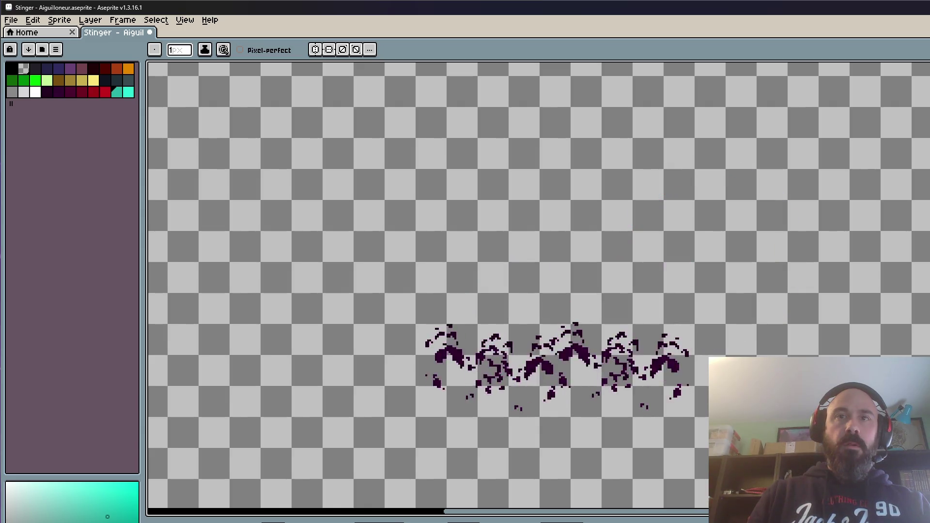
scroll(639, 357, down, 3)
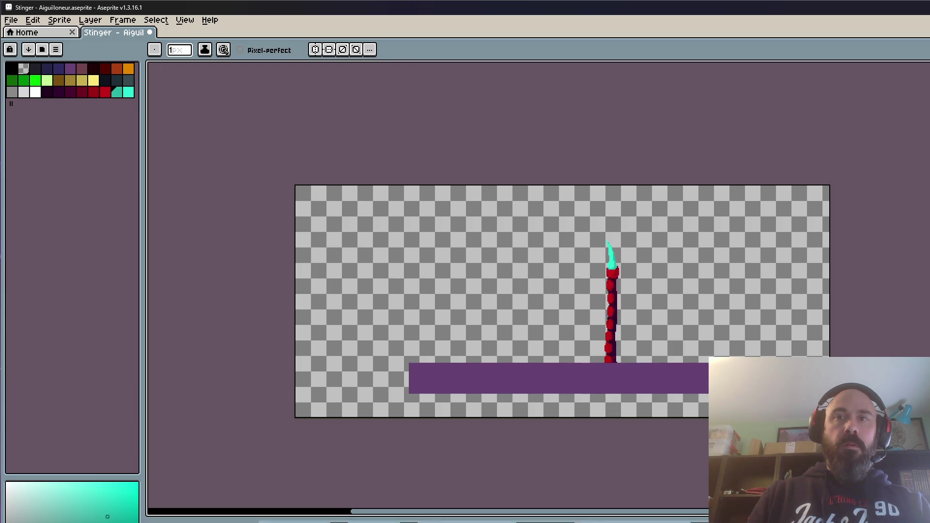
scroll(617, 366, up, 1)
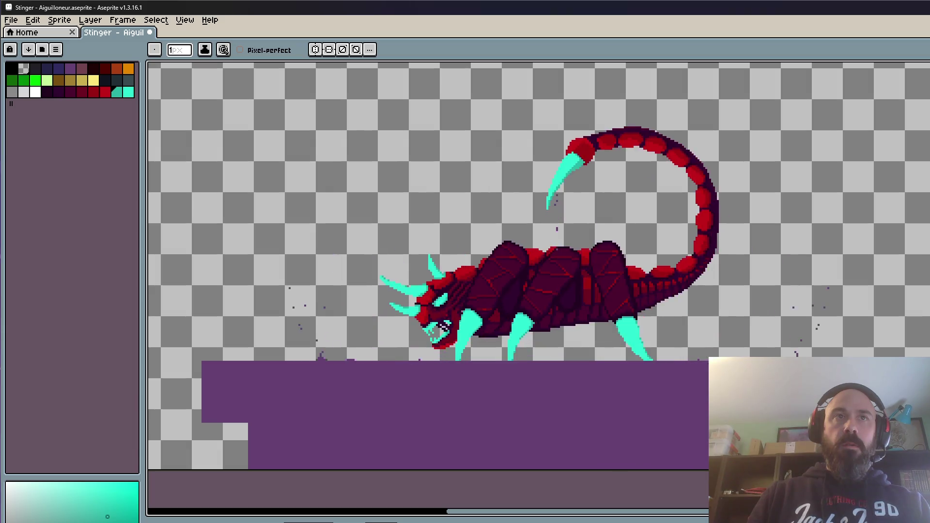
drag(592, 352, 620, 369)
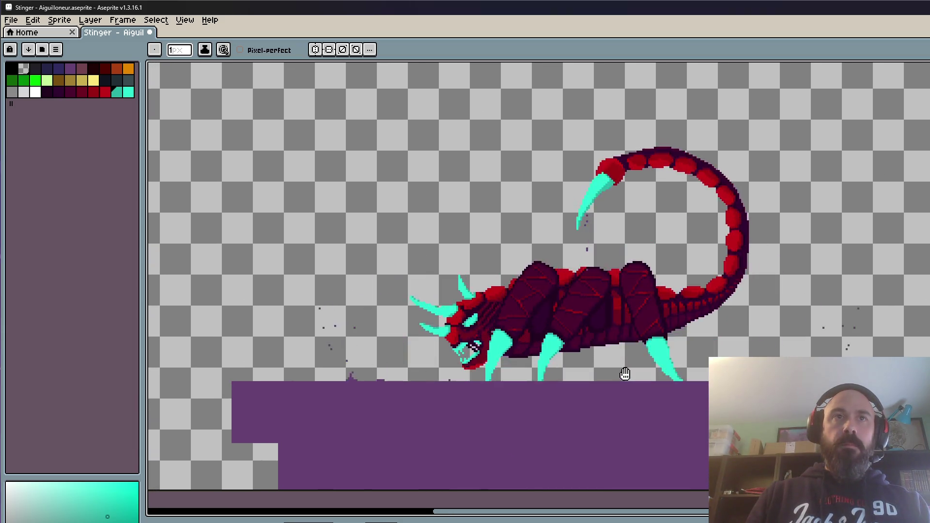